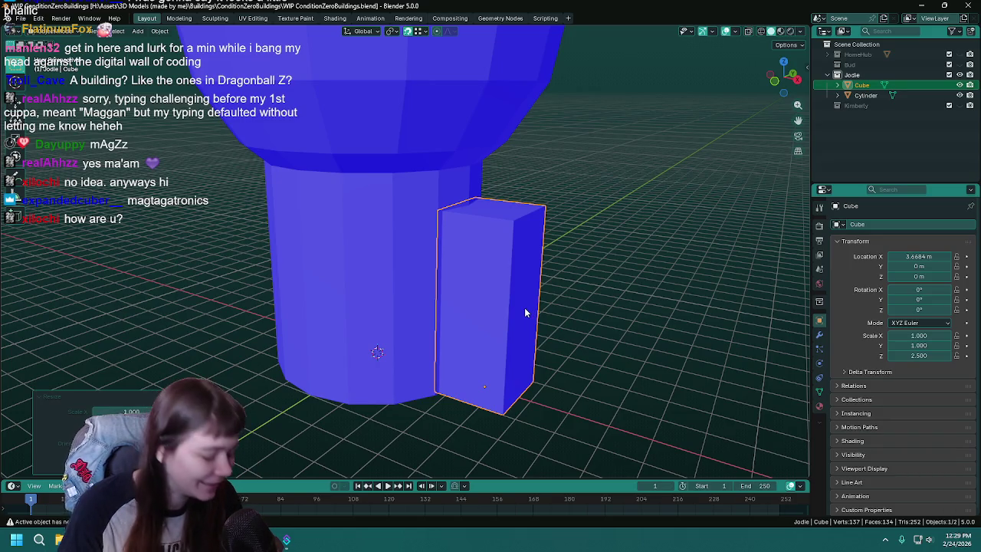
- Scale the annex block by 2 along X to double its width, then save
key("ctrl+s")
mouse_move(558, 319)
middle_mouse_down()
mouse_move(566, 302)
mouse_move(510, 300)
mouse_move(486, 279)
mouse_move(535, 297)
middle_mouse_up()
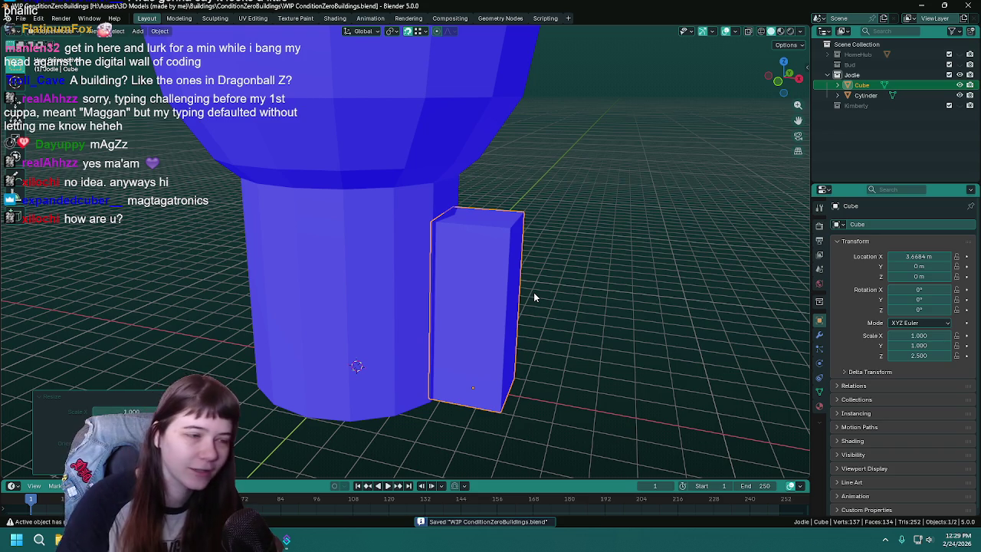
mouse_move(535, 298)
middle_mouse_down()
mouse_move(541, 276)
mouse_move(515, 267)
middle_mouse_up()
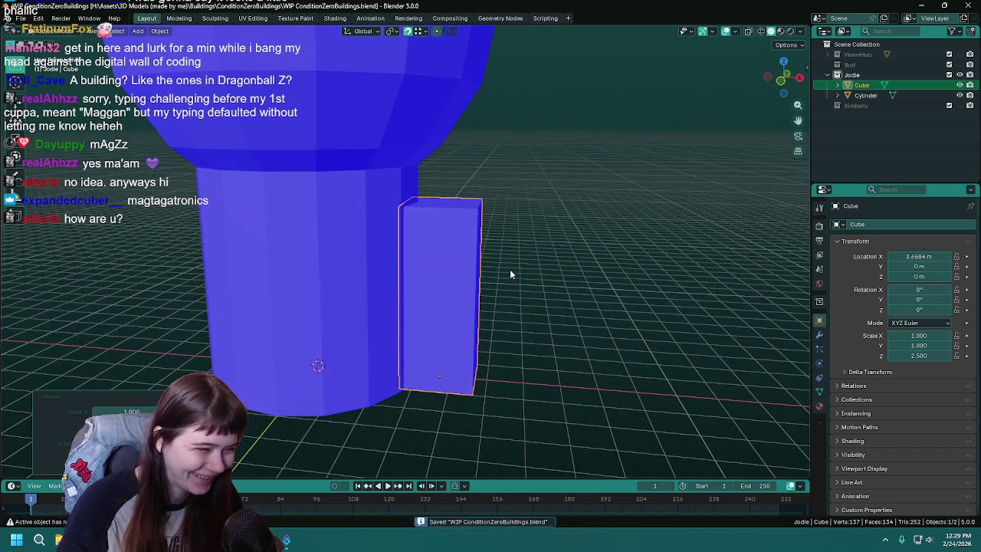
key("s")
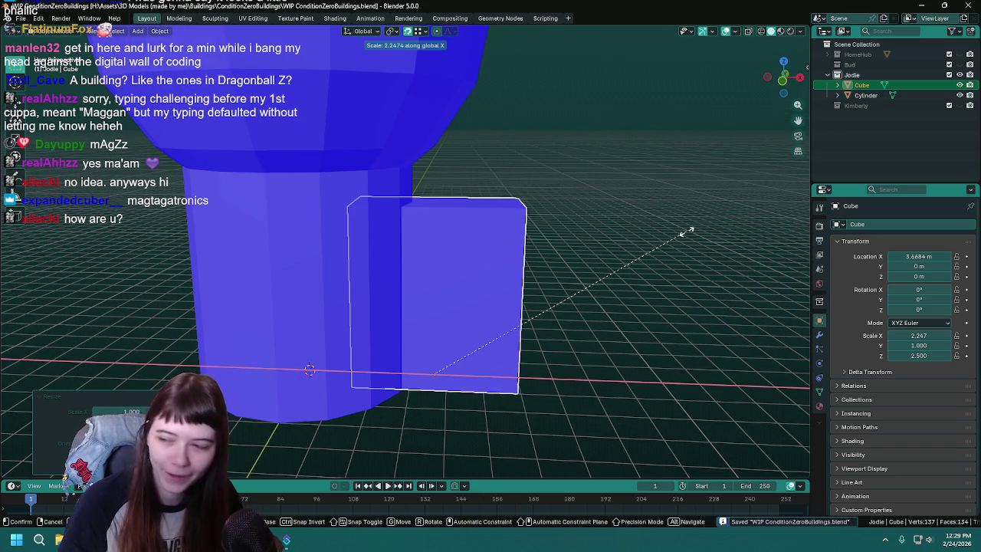
right_click(694, 221)
mouse_move(694, 222)
middle_mouse_down()
mouse_move(605, 257)
mouse_move(407, 308)
mouse_move(495, 295)
middle_mouse_up()
mouse_move(556, 282)
middle_mouse_down()
mouse_move(465, 296)
mouse_move(486, 292)
middle_mouse_up()
key("s")
key("x")
right_click(530, 272)
key("s")
key("y")
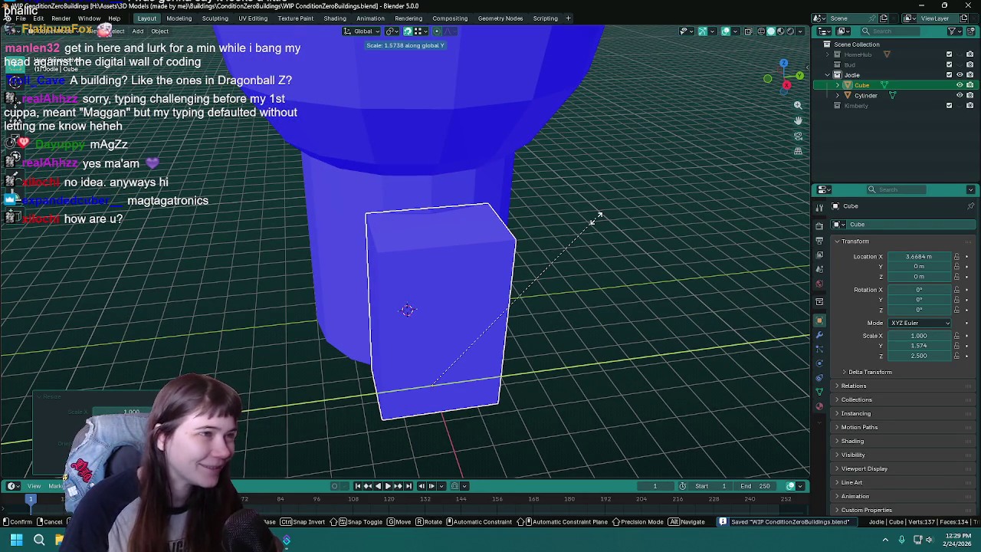
right_click(596, 218)
type("sx")
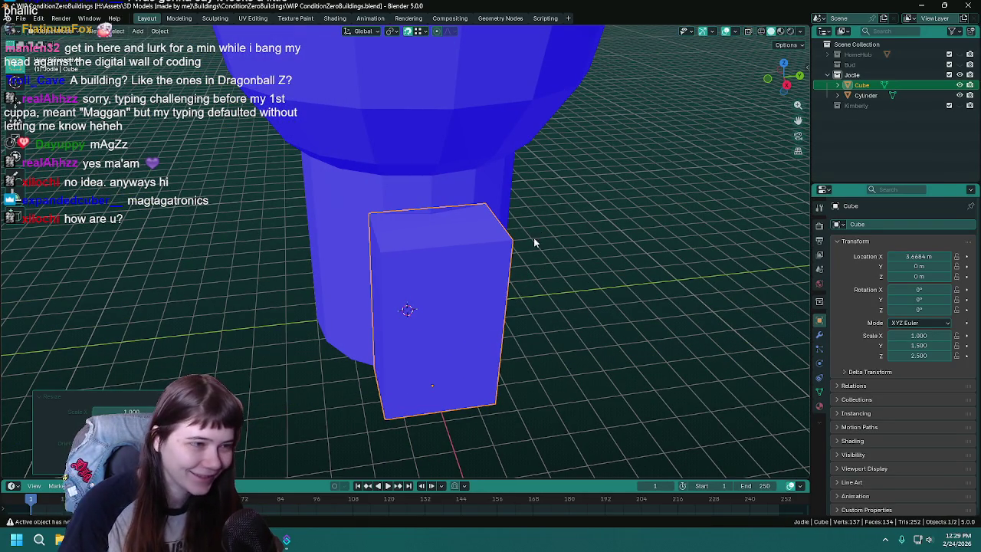
type("2")
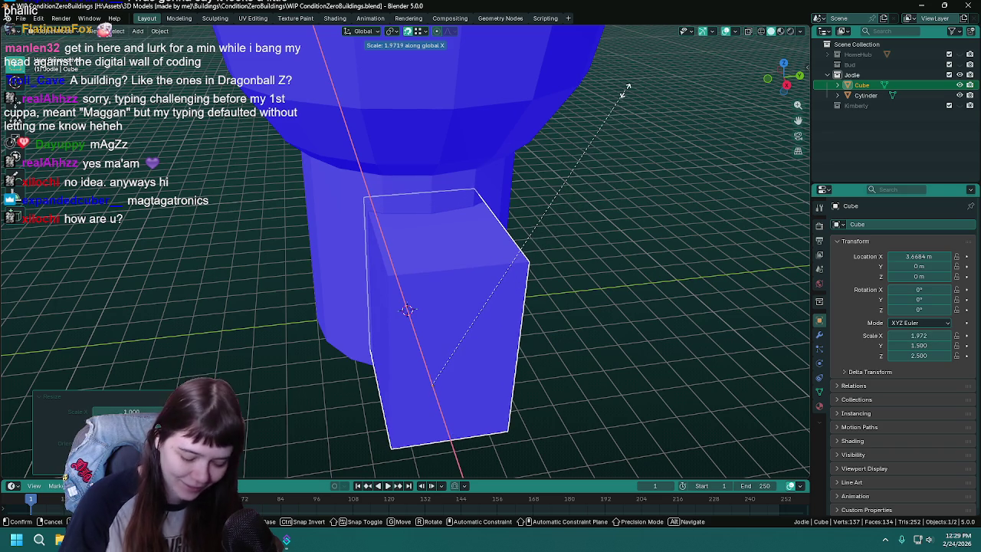
key("Return")
key("ctrl+s")
- Slide the annex farther out along the X axis
middle_click_drag(390, 268, 487, 278)
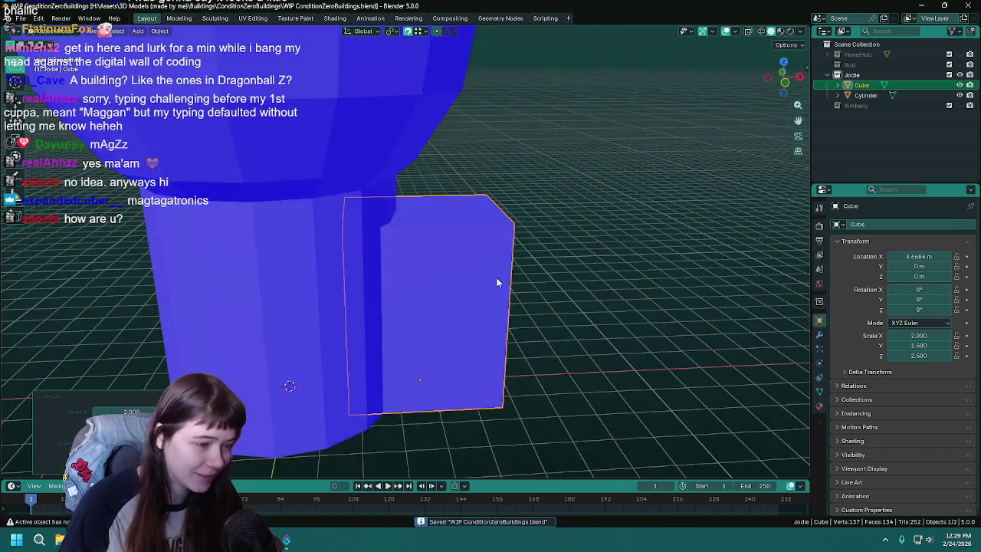
key("g")
key("x")
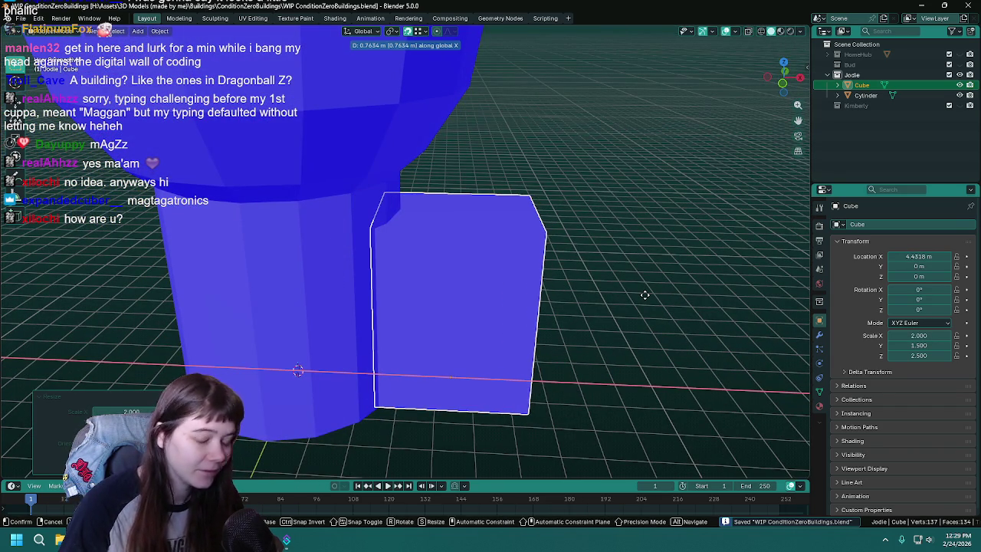
left_click(644, 294)
- In Edit Mode, lower one top edge of the annex about 0.52 m to slope its roof
mouse_move(645, 295)
middle_mouse_down()
mouse_move(572, 331)
mouse_move(594, 247)
mouse_move(610, 241)
mouse_move(603, 223)
middle_mouse_up()
key("Tab")
left_click(592, 246)
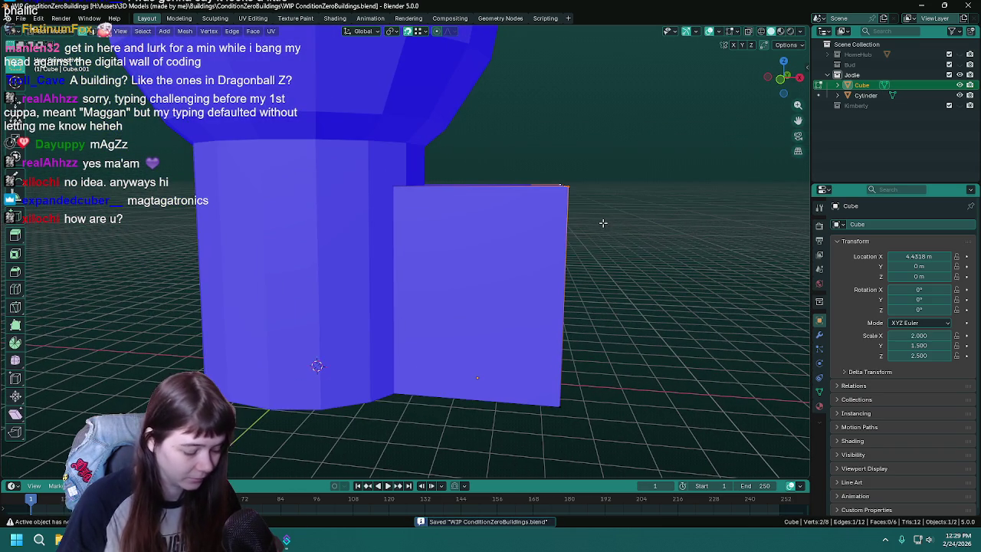
key("g")
key("z")
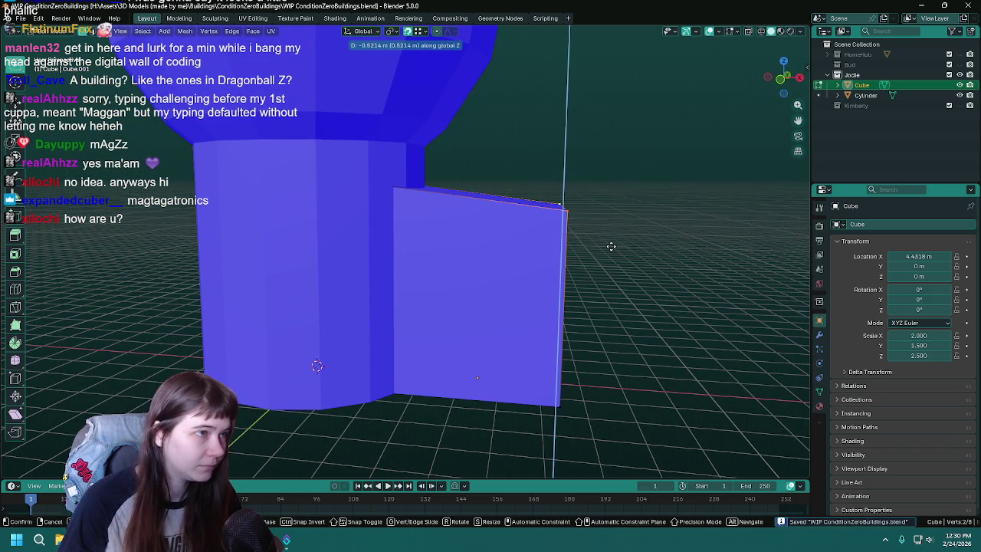
left_click(611, 246)
key("Tab")
mouse_move(611, 245)
middle_mouse_down()
mouse_move(594, 262)
mouse_move(616, 288)
mouse_move(620, 269)
middle_mouse_up()
scroll(609, 280, "down", 2)
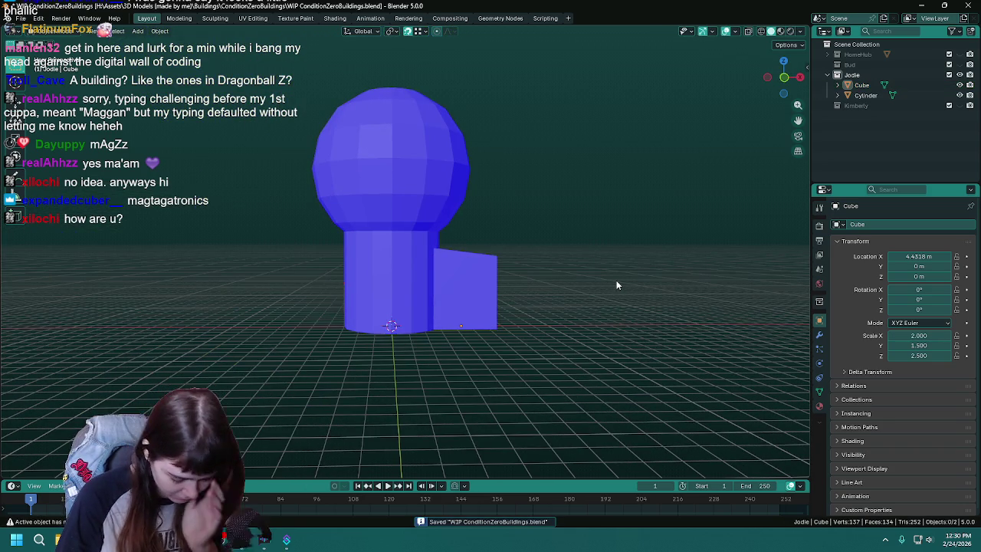
- Inspect the tower and annex, selecting each in turn, then switch to the front view
key("ctrl+s")
mouse_move(423, 170)
middle_mouse_down()
mouse_move(394, 237)
mouse_move(379, 201)
middle_mouse_up()
left_click(379, 201)
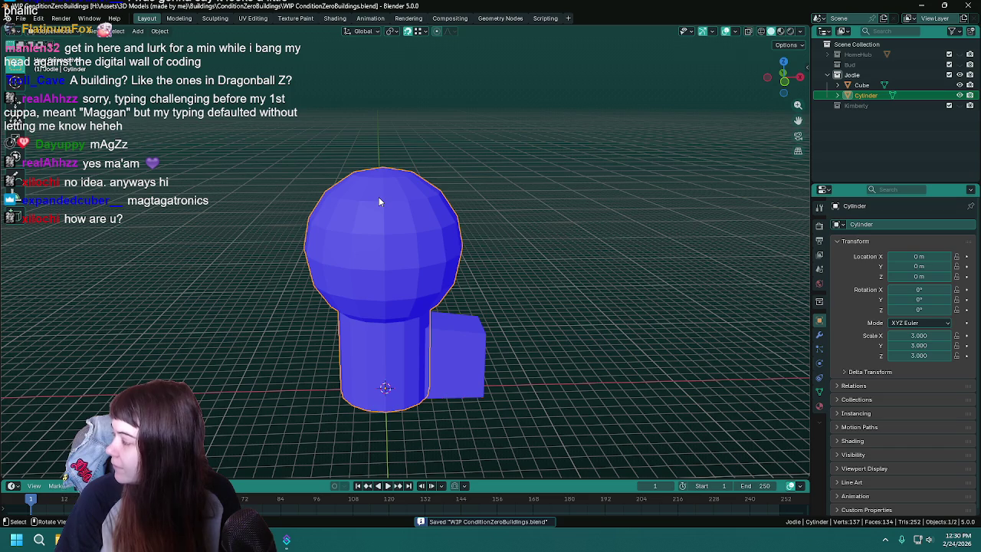
mouse_move(350, 178)
middle_mouse_down()
mouse_move(435, 199)
mouse_move(499, 270)
middle_mouse_up()
key("ctrl+s")
left_click(515, 397)
mouse_move(538, 372)
middle_mouse_down()
mouse_move(448, 319)
mouse_move(397, 337)
mouse_move(504, 325)
mouse_move(560, 274)
mouse_move(578, 288)
middle_mouse_up()
left_click(598, 292)
key("KP_1")
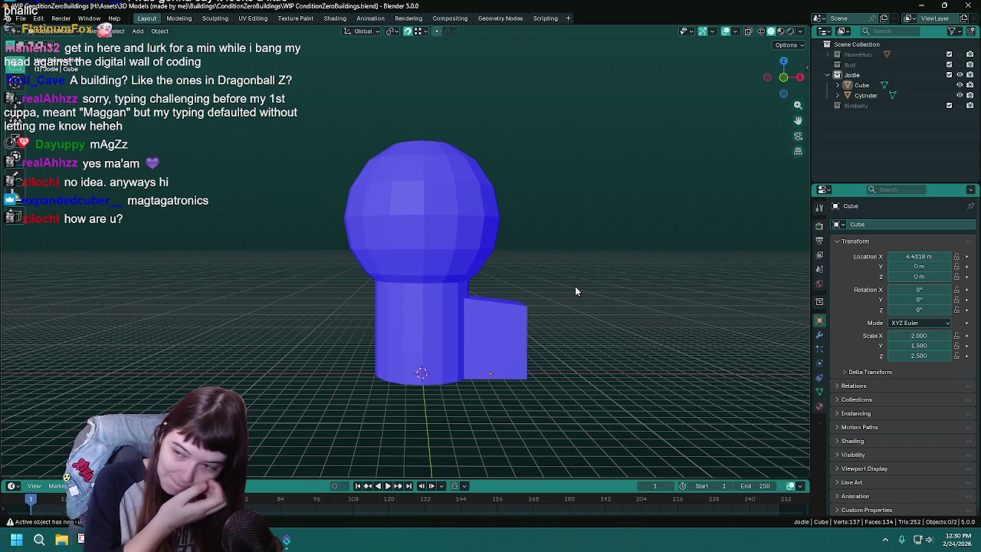
scroll(575, 290, "up", 1)
scroll(576, 290, "up", 1)
key("ctrl+s")
mouse_move(576, 289)
middle_mouse_down()
mouse_move(556, 270)
mouse_move(498, 253)
middle_mouse_up()
- Toggle the tower in and out of Edit Mode, deselect it, and bring up Add > Mesh
left_click(467, 236)
key("Tab")
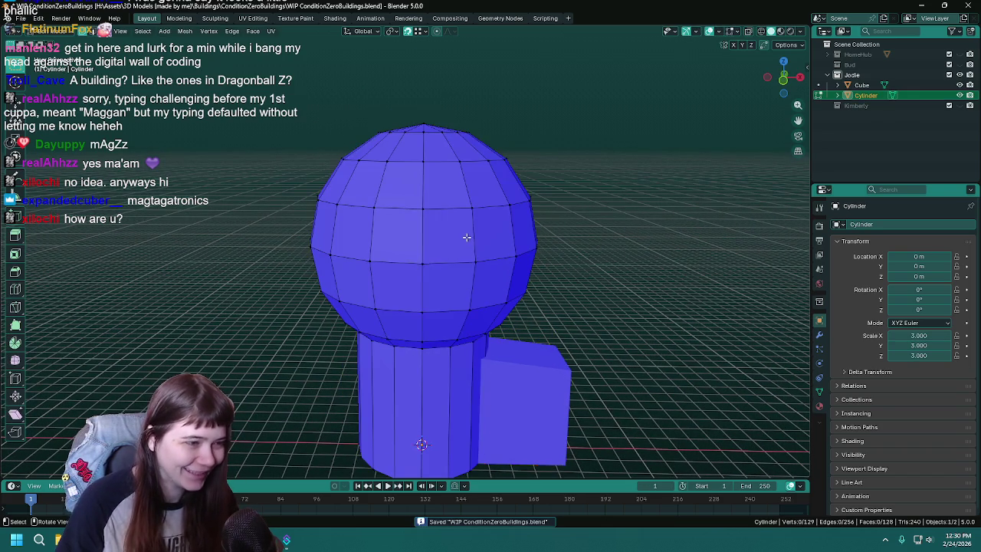
middle_click_drag(418, 240, 434, 265)
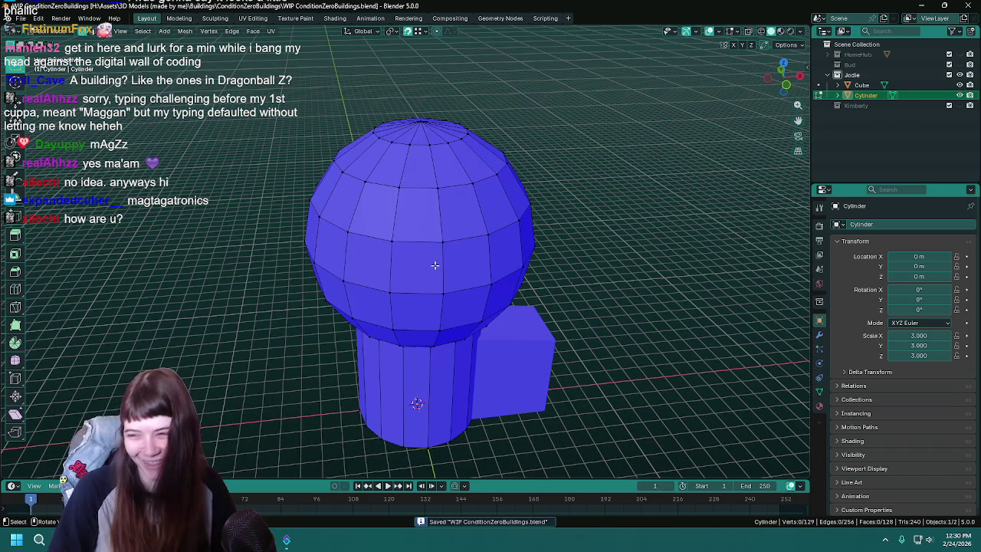
key("Tab")
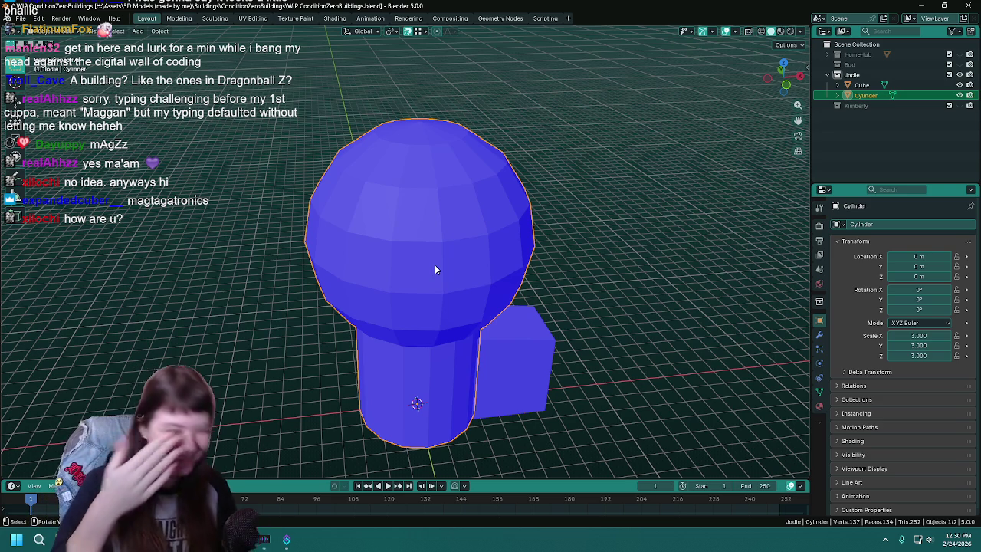
key("Tab")
key("ctrl+s")
middle_click_drag(433, 264, 438, 268)
key("Tab")
left_click(270, 253)
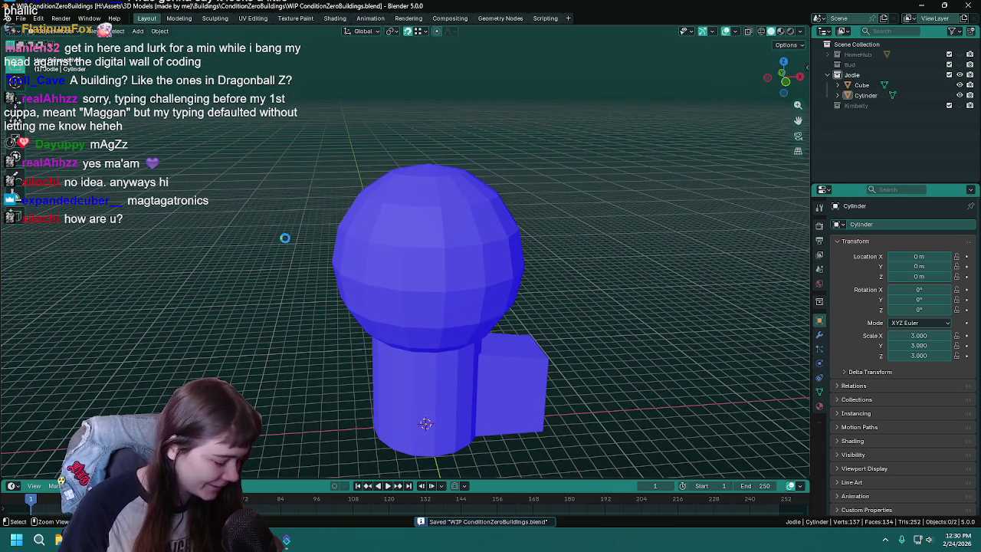
key("shift+a")
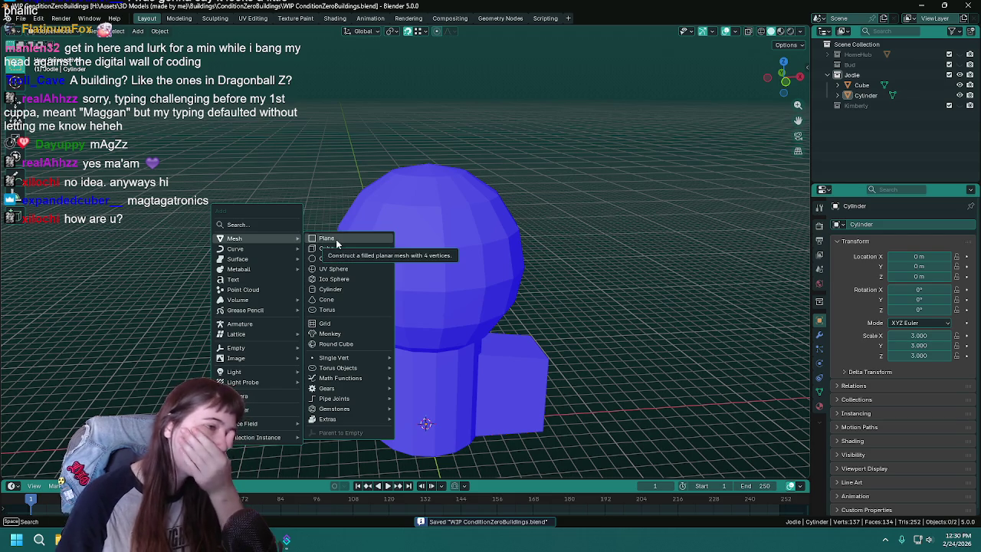
- Add a cylinder, lift it 1 m on Z, and set its origin to the 3D cursor
left_click(346, 289)
key("g")
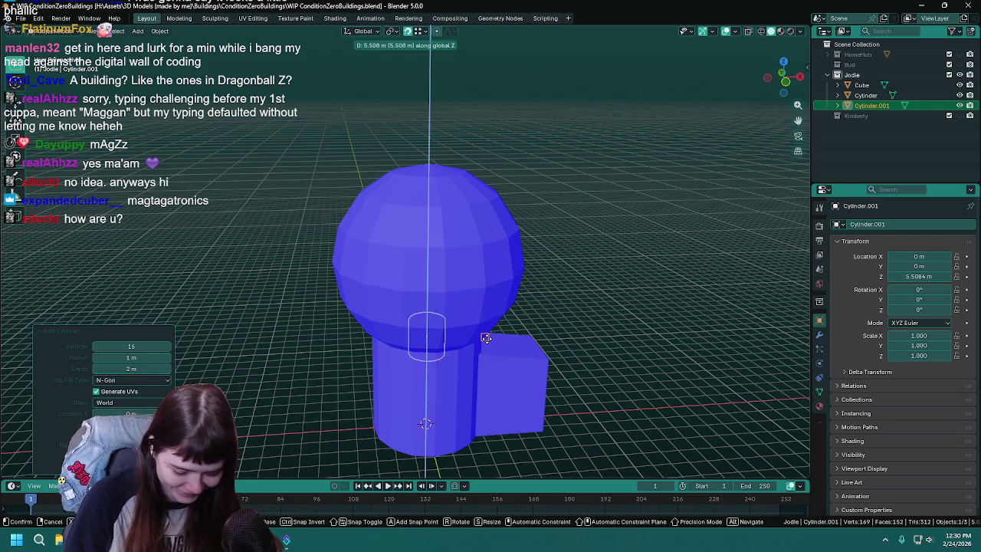
key("z")
key("1")
key("Return")
left_click(160, 31)
mouse_move(184, 62)
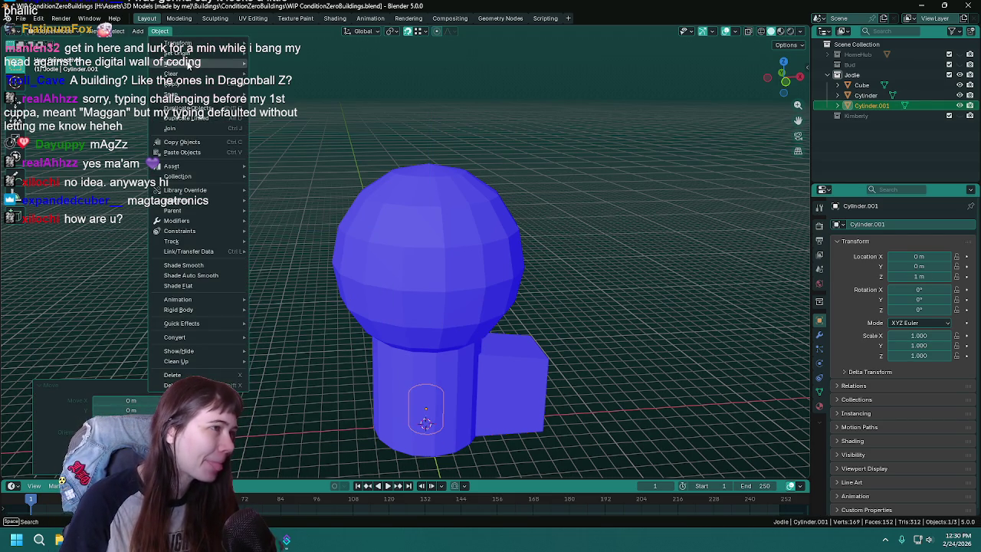
left_click(286, 74)
key("ctrl+s")
- Try sliding the small cylinder along X, cancel the move, and save the file
mouse_move(331, 334)
middle_mouse_down()
mouse_move(295, 320)
mouse_move(282, 294)
mouse_move(290, 295)
middle_mouse_up()
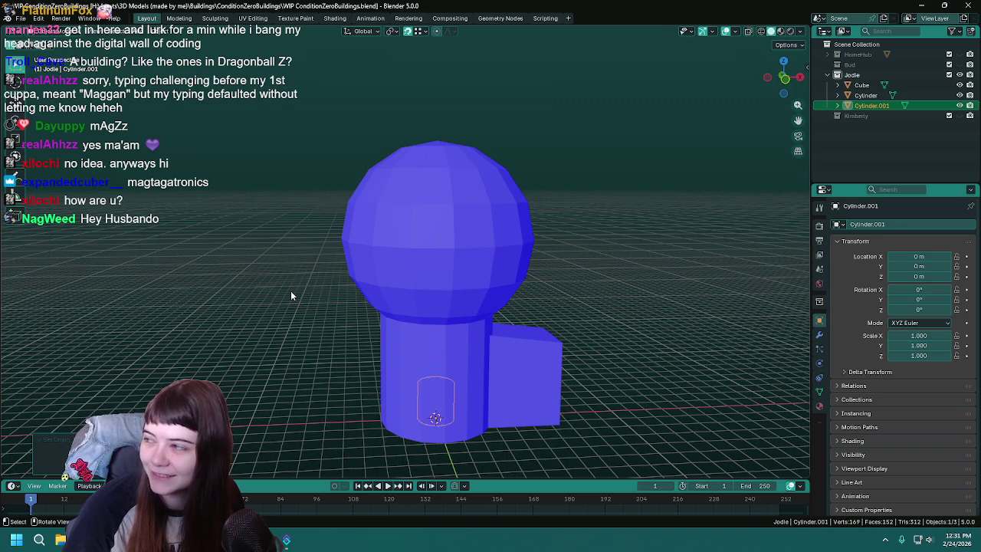
key("ctrl+s")
key("g")
key("x")
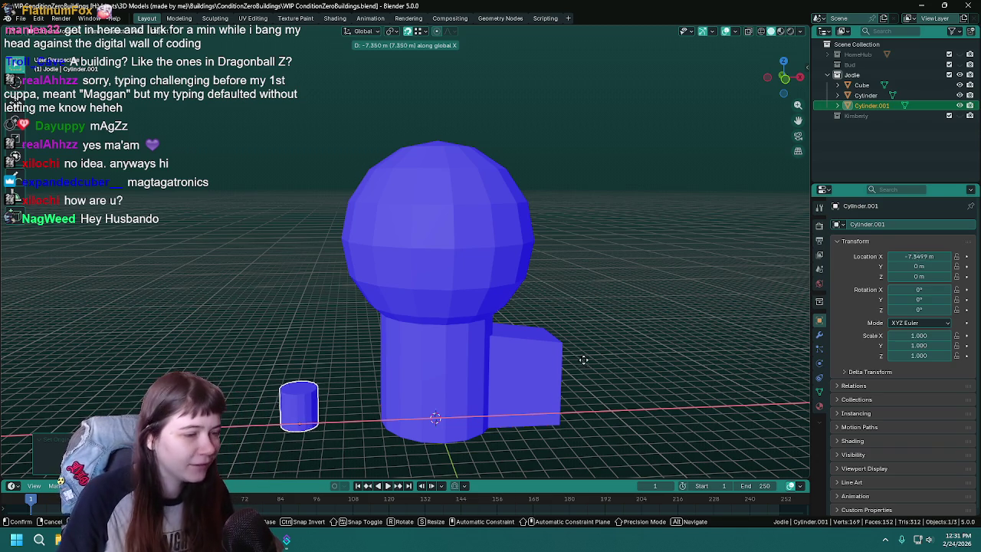
key("Escape")
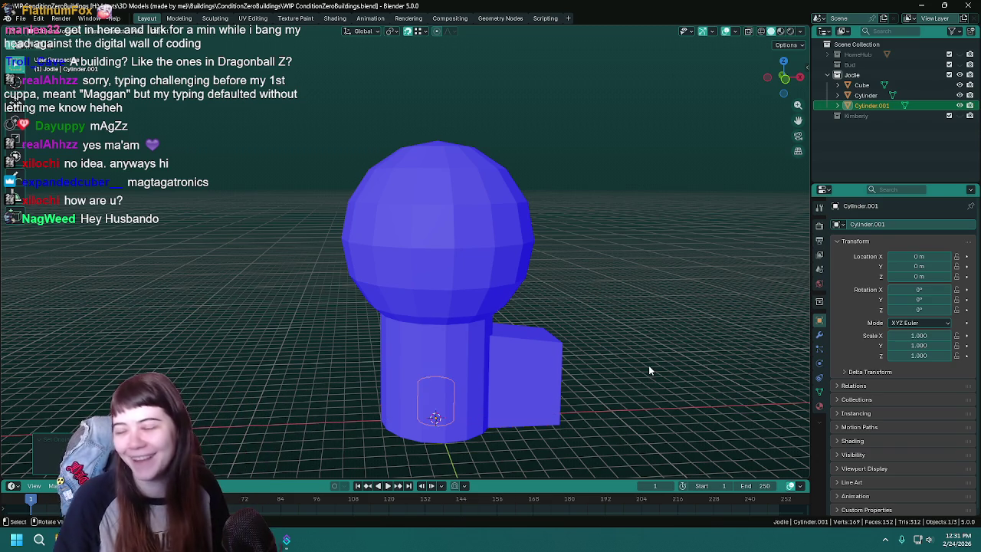
key("ctrl+s")
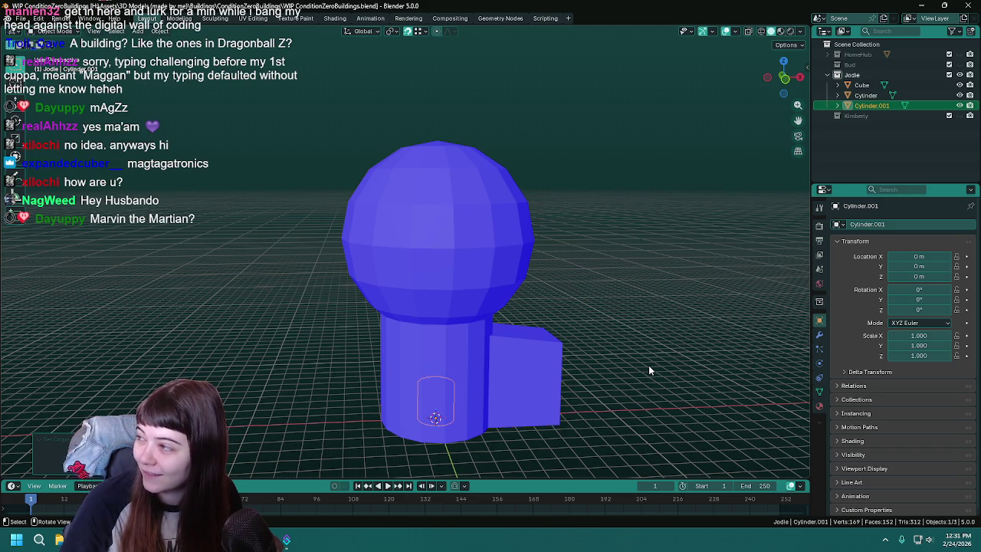
scroll(648, 365, "down", 1)
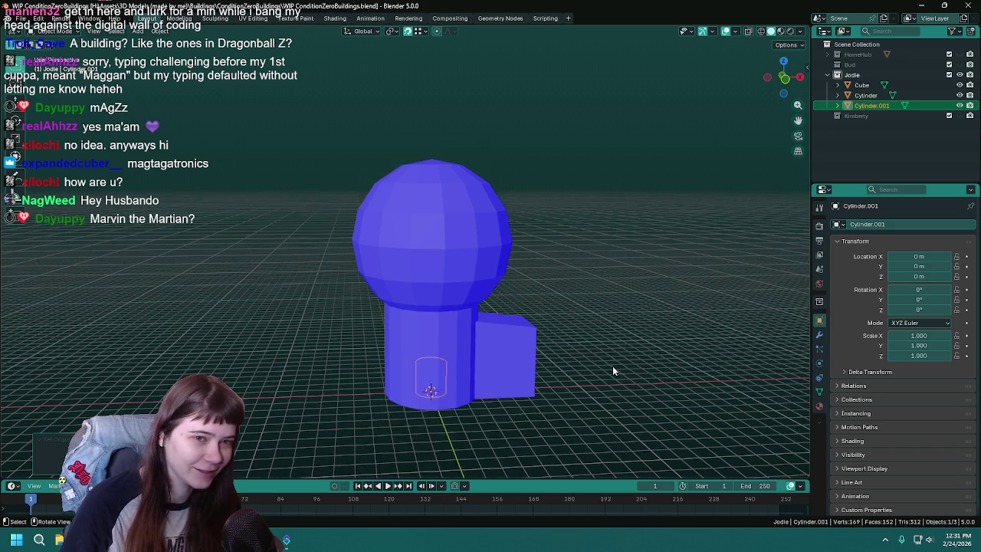
scroll(606, 364, "down", 1)
key("ctrl+s")
scroll(586, 355, "down", 1)
mouse_move(583, 357)
middle_mouse_down("shift")
mouse_move(589, 333)
mouse_move(563, 344)
mouse_move(590, 338)
middle_mouse_up("shift")
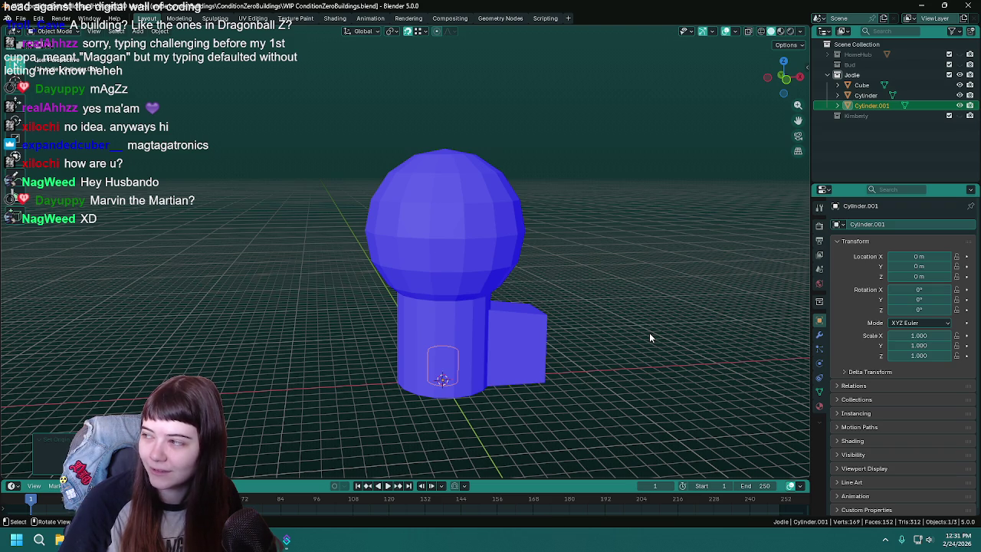
key("ctrl+s")
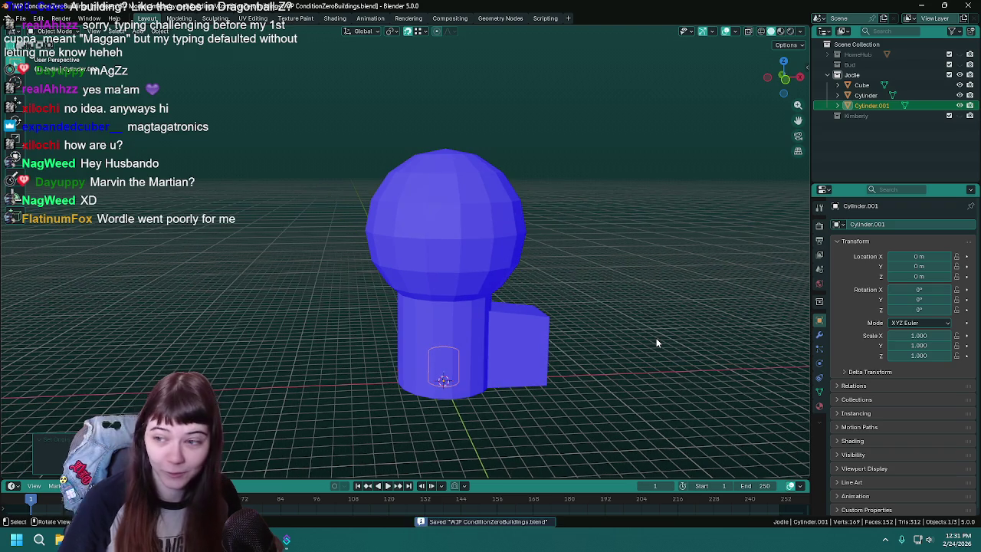
middle_click_drag(656, 338, 657, 341)
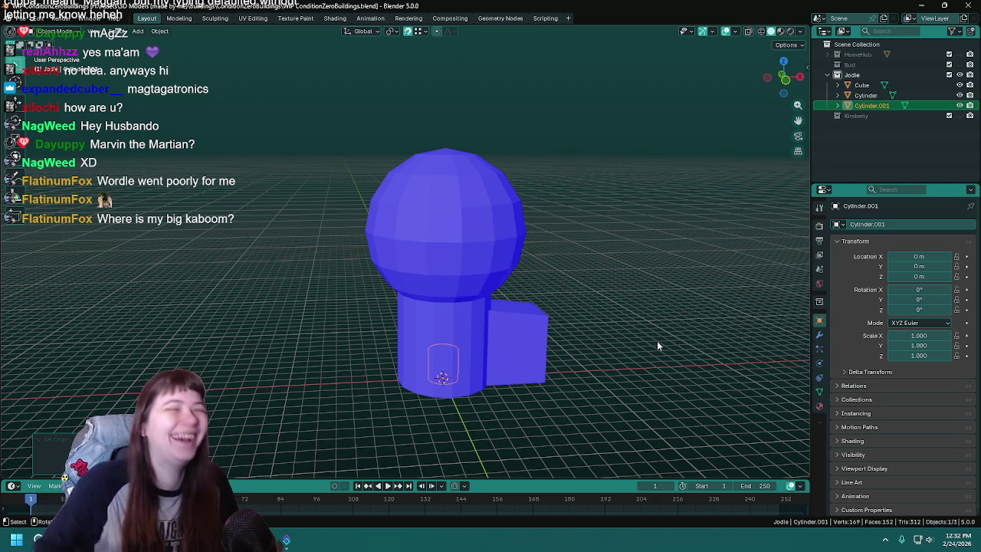
middle_click_drag(637, 331, 582, 308)
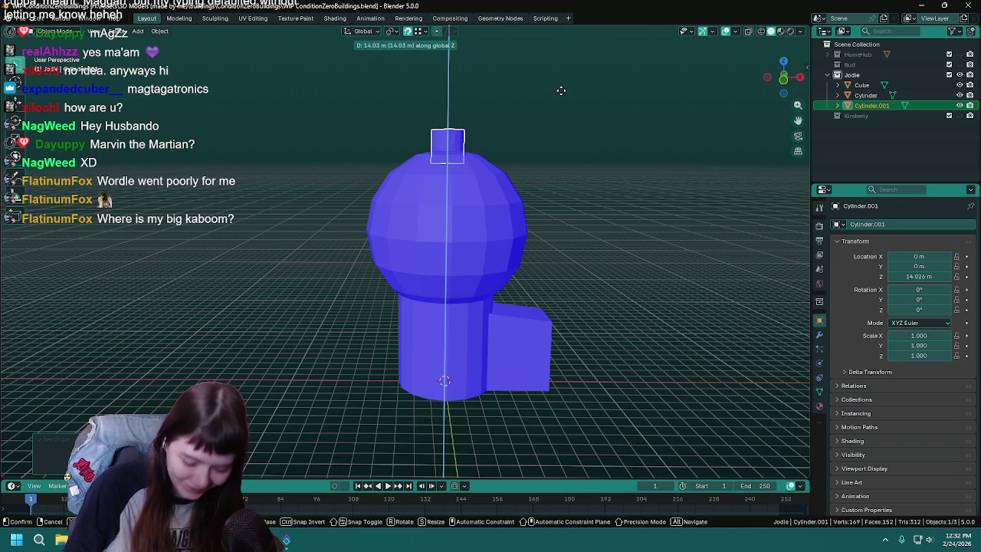
- Raise the small cylinder to 10 m and save the file
type("10")
key("Return")
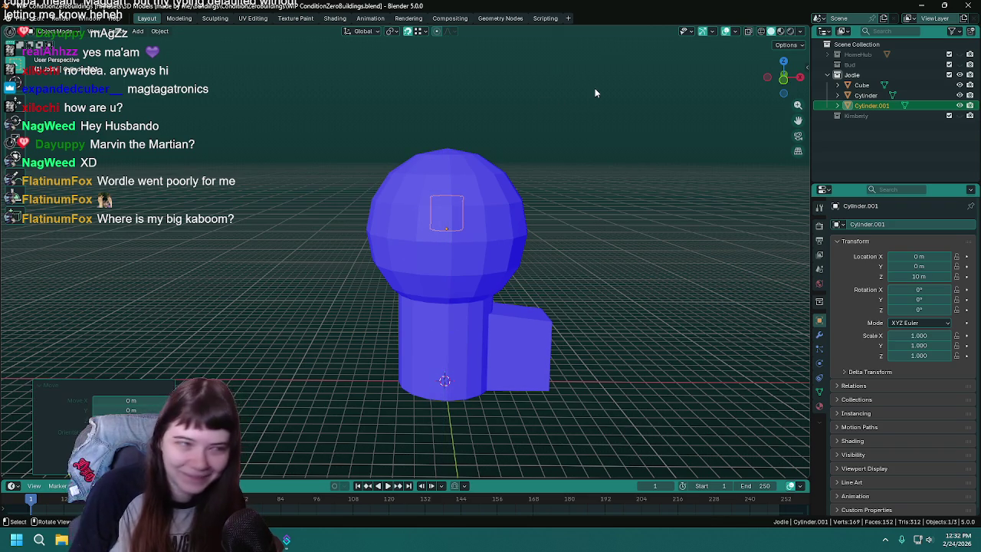
middle_click_drag(546, 239, 552, 273, "shift")
scroll(552, 272, "up", 2)
key("ctrl+s")
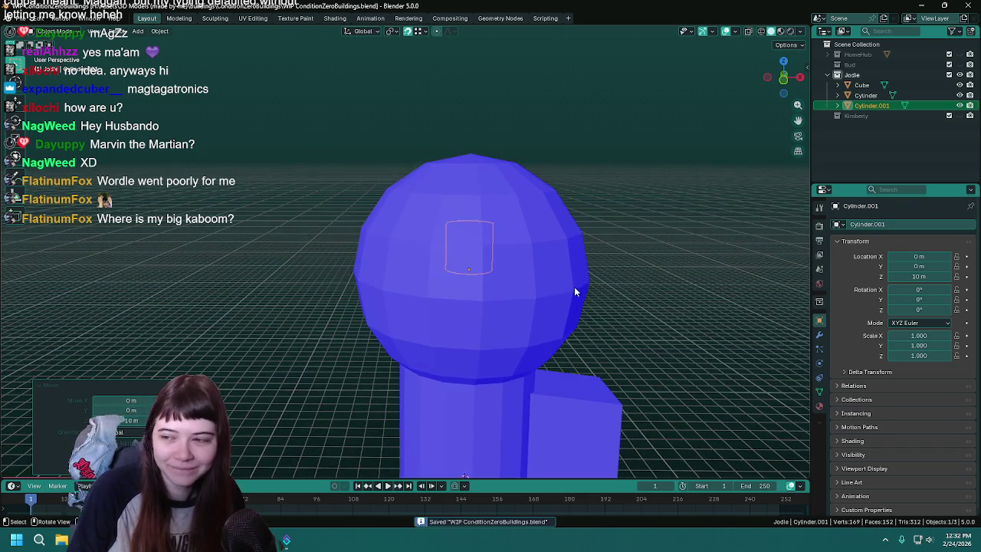
- Slide the small cylinder along X, then delete it and save
key("g")
key("x")
left_click(503, 304)
mouse_move(506, 305)
middle_mouse_down()
mouse_move(397, 357)
mouse_move(444, 346)
mouse_move(435, 365)
mouse_move(372, 361)
mouse_move(438, 333)
mouse_move(409, 262)
middle_mouse_up()
scroll(435, 365, "down", 2)
key("Delete")
scroll(435, 370, "down", 3)
key("ctrl+s")
- Add a new cylinder with 8 vertices, save, and switch to front orthographic view
key("shift+a")
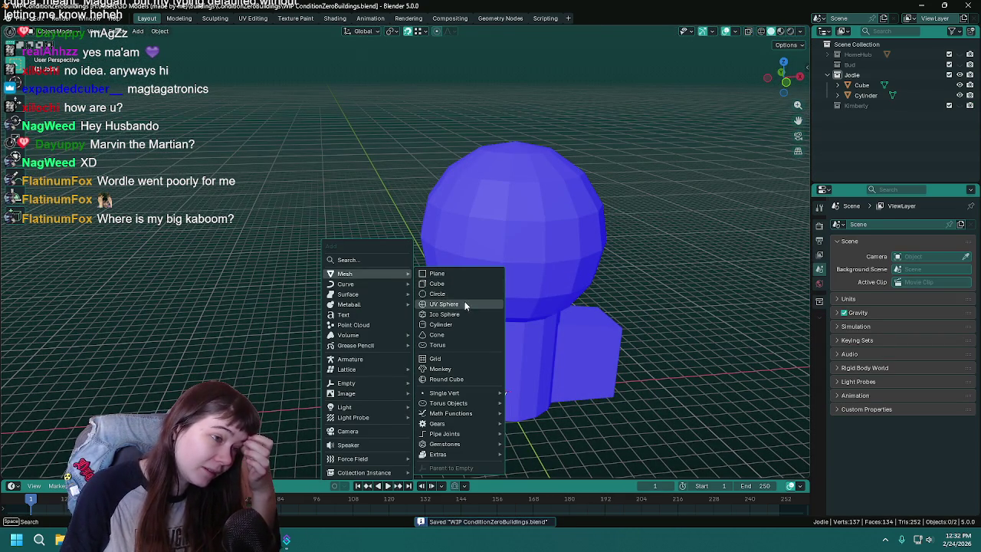
left_click(465, 323)
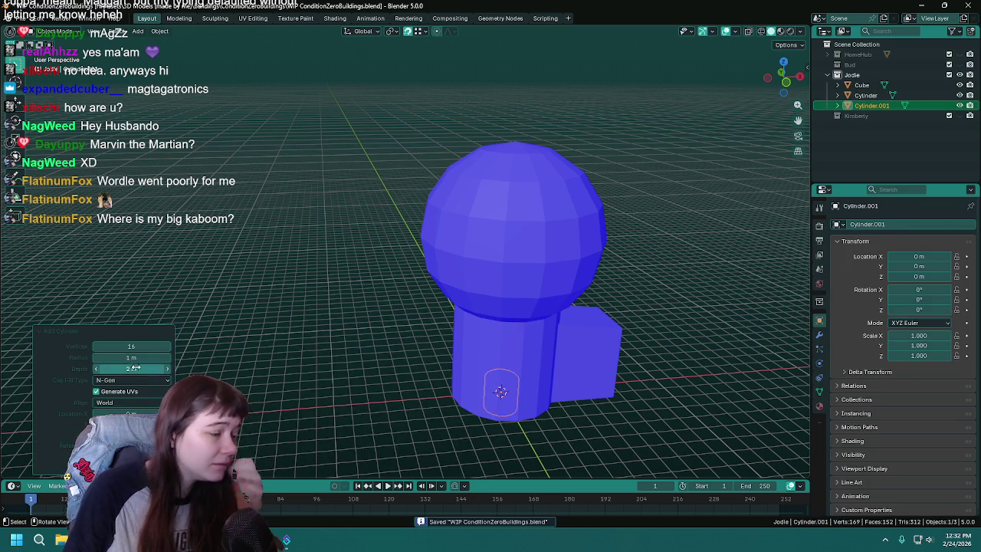
left_click_drag(138, 346, 107, 346)
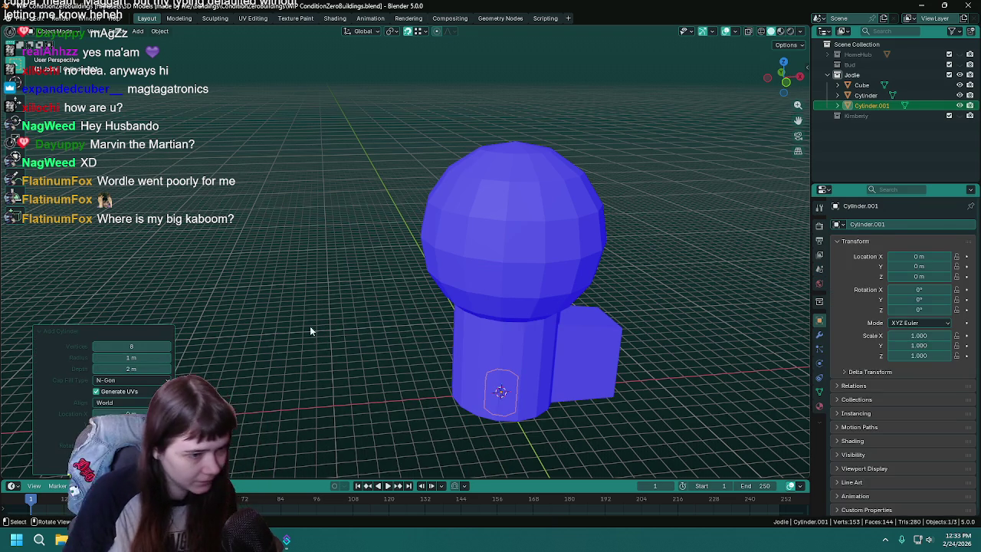
key("ctrl+s")
key("g")
key("x")
right_click(671, 313)
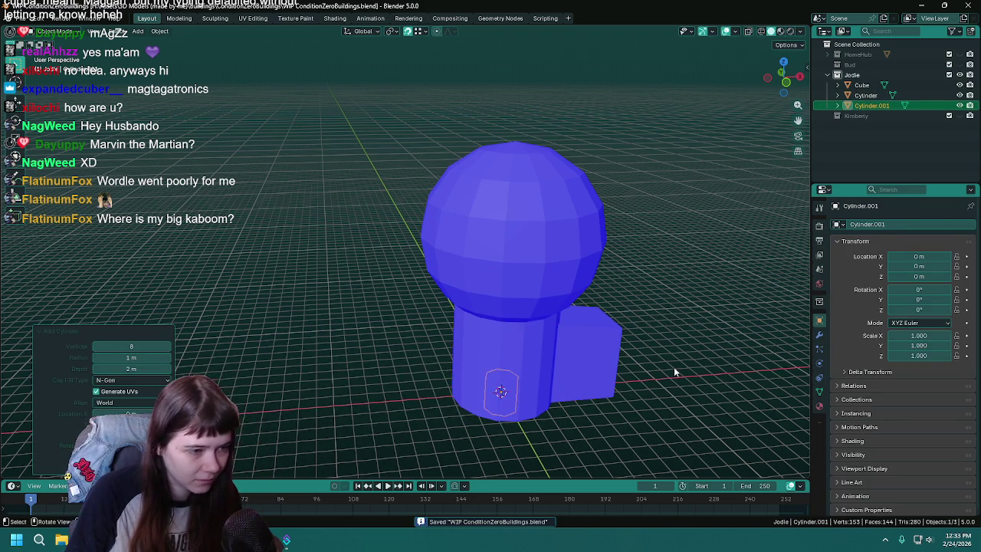
key("KP_1")
- Raise the cylinder 1 m along Z, set its origin, and save
key("g")
key("z")
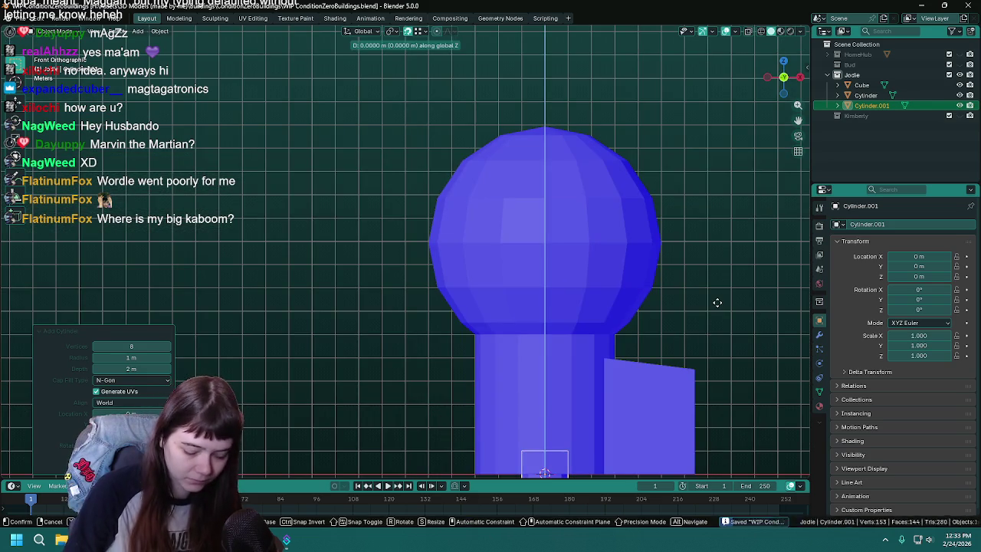
key("1")
key("Return")
left_click(160, 32)
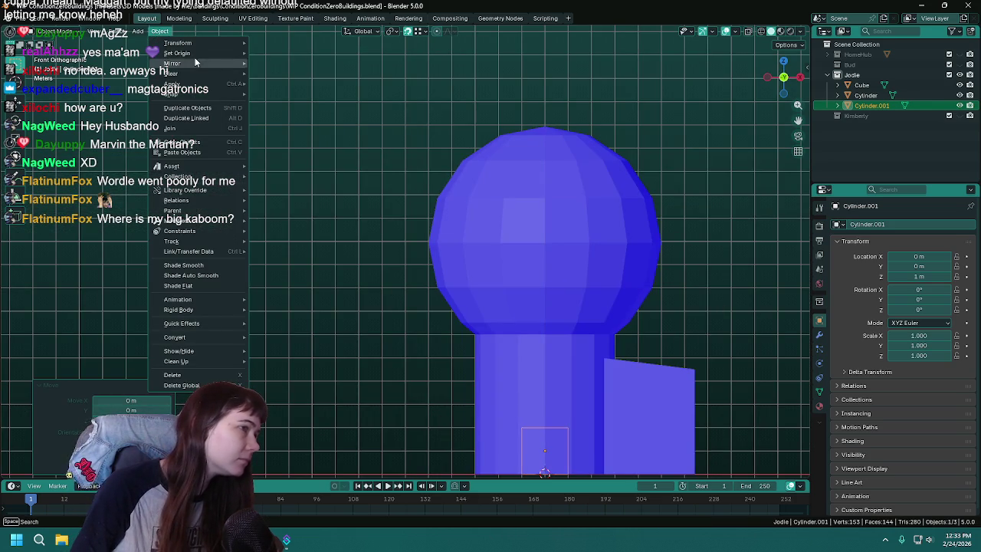
left_click(306, 77)
scroll(367, 264, "down", 1)
key("ctrl+s")
scroll(311, 295, "down", 1)
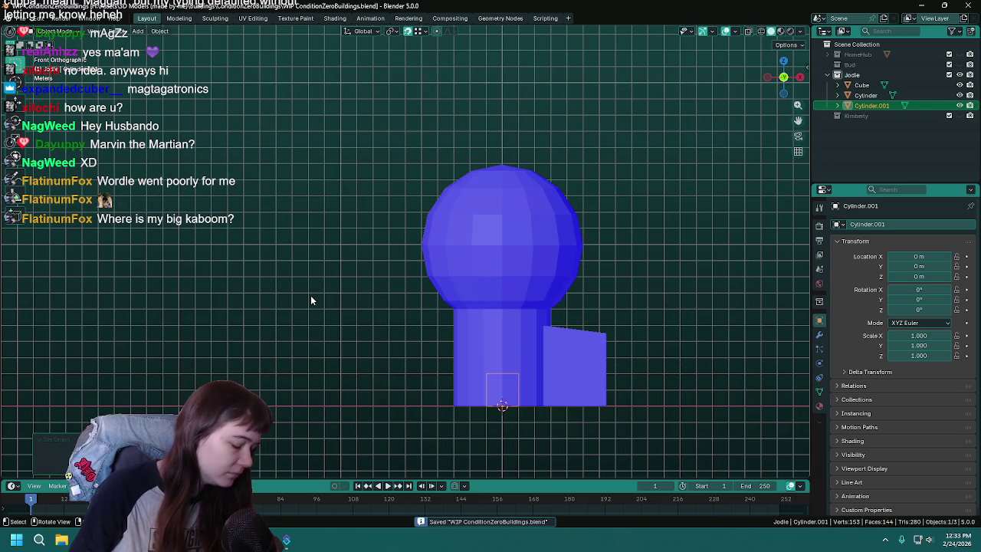
scroll(306, 297, "up", 2)
- Move the cylinder 10 m up and settle it on top of the sphere
key("g")
key("z")
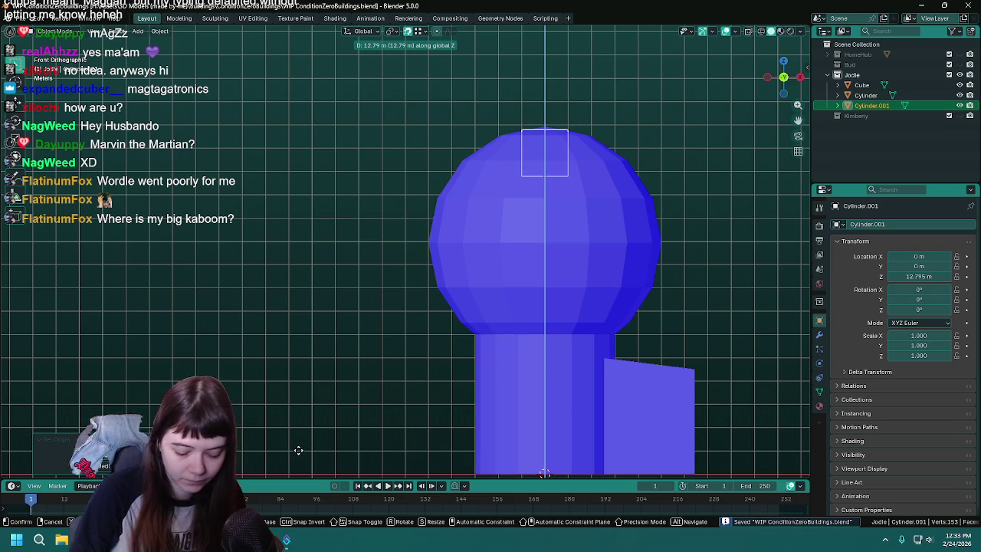
type("10")
key("Return")
key("g")
key("x")
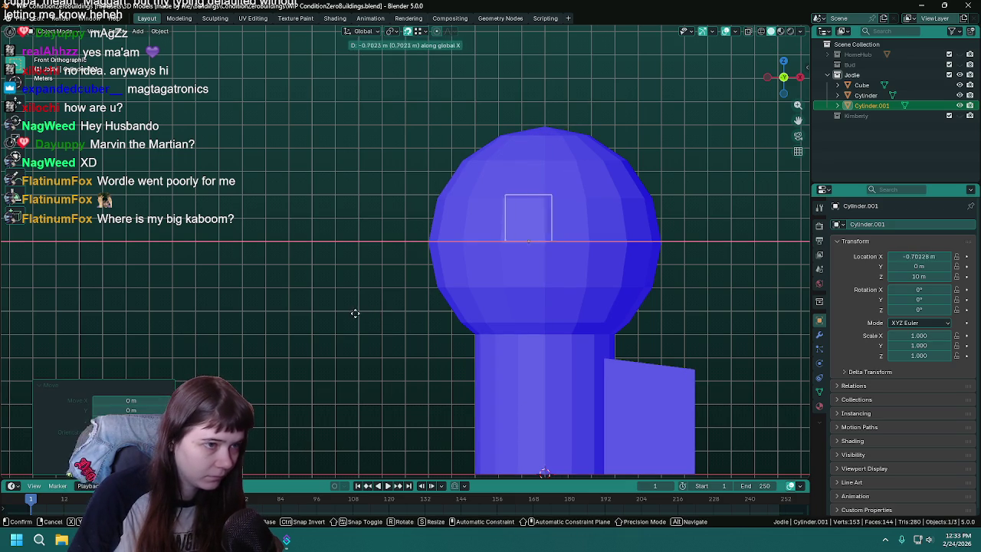
key("z")
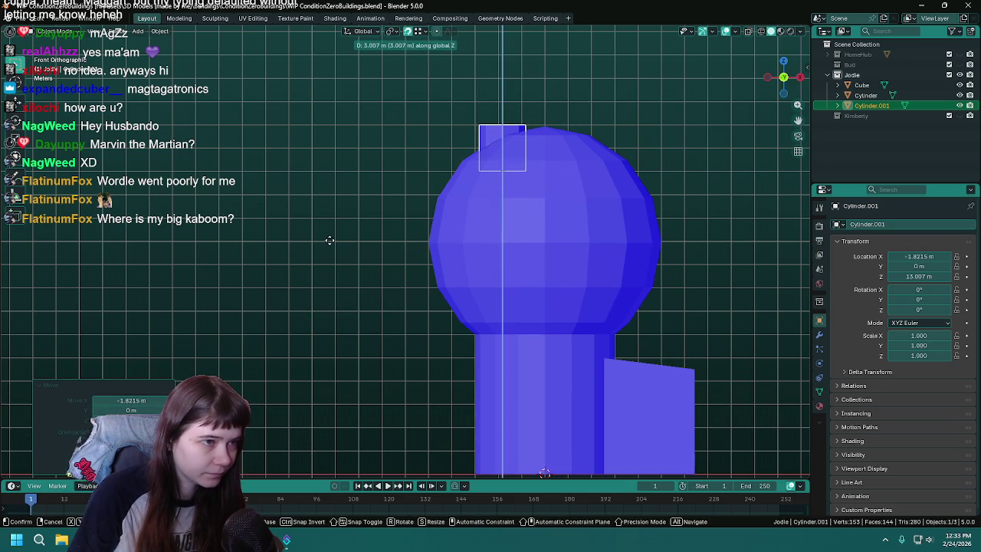
left_click(355, 237)
- In top view, slide the cylinder horizontally to one side of the sphere top, then save
key("KP_7")
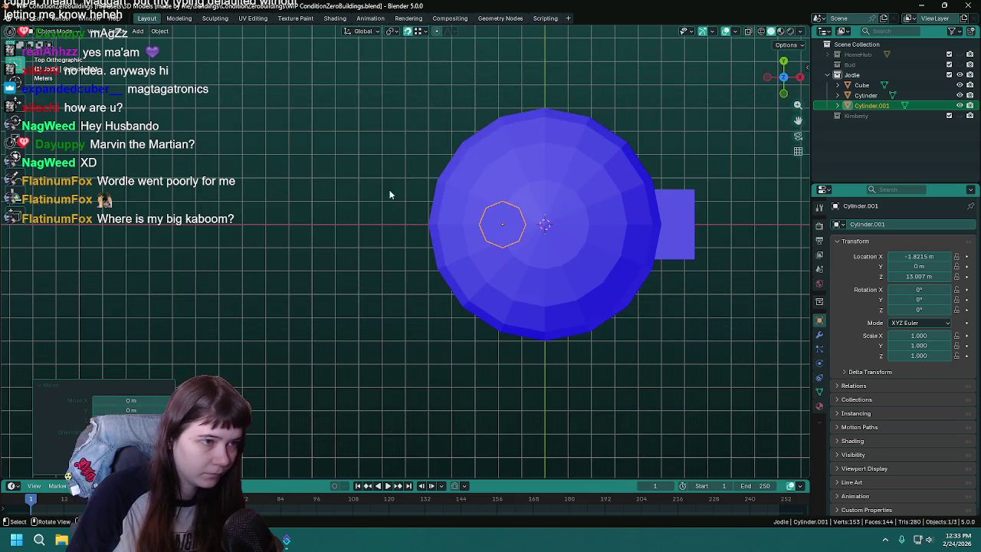
middle_click_drag(389, 202, 269, 282, "shift")
key("g")
key("shift+z")
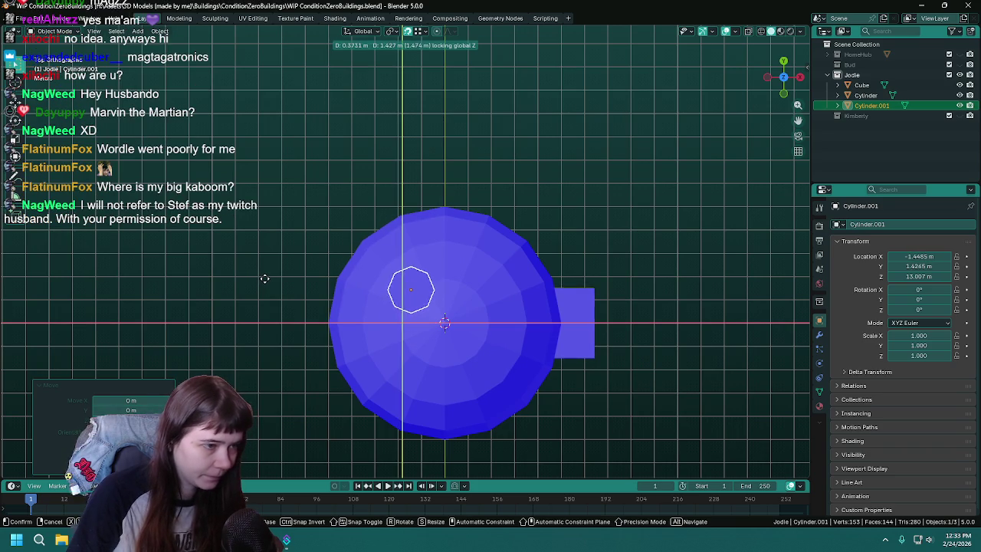
left_click(265, 284)
key("KP_1")
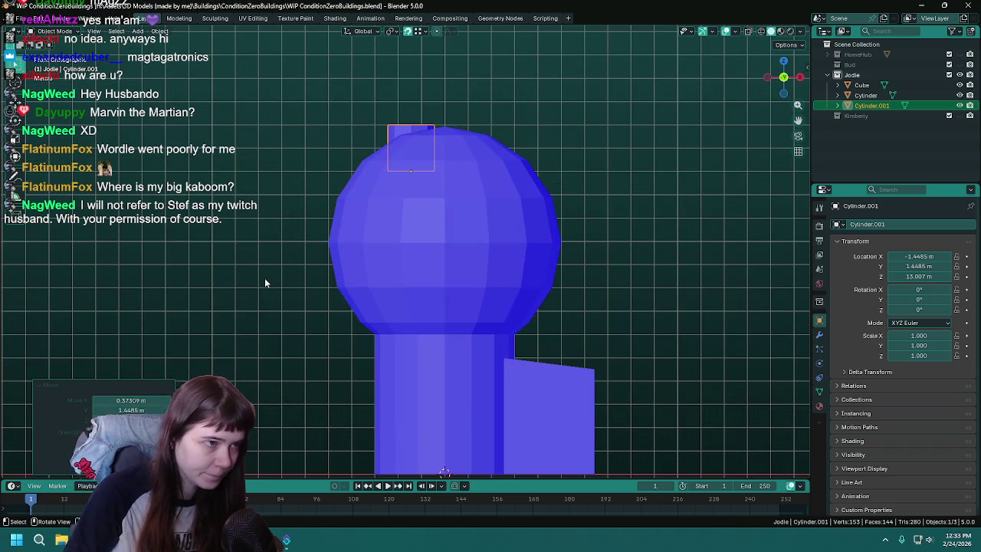
key("ctrl+s")
- Raise the cylinder slightly and slim it to 0.396 in X and Y
key("g")
key("z")
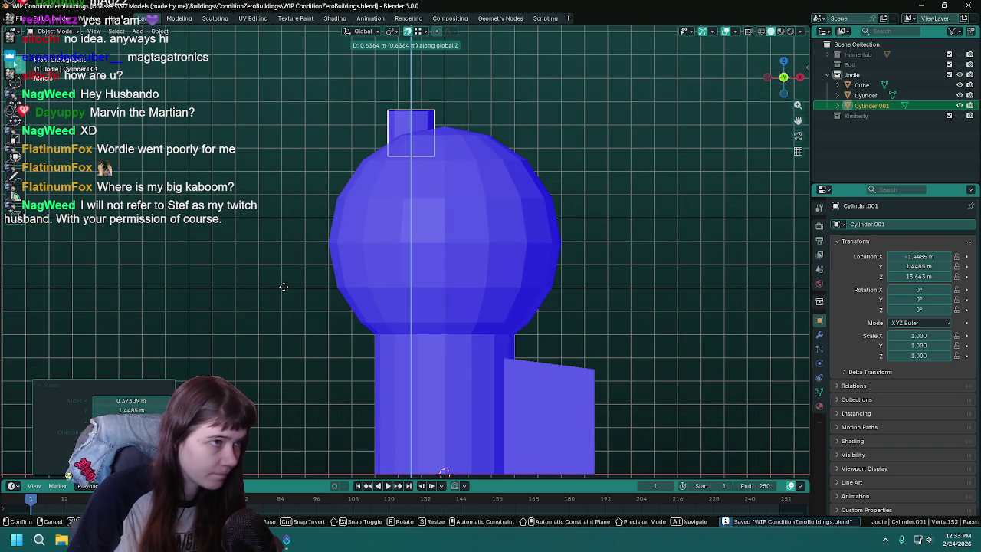
left_click(281, 291)
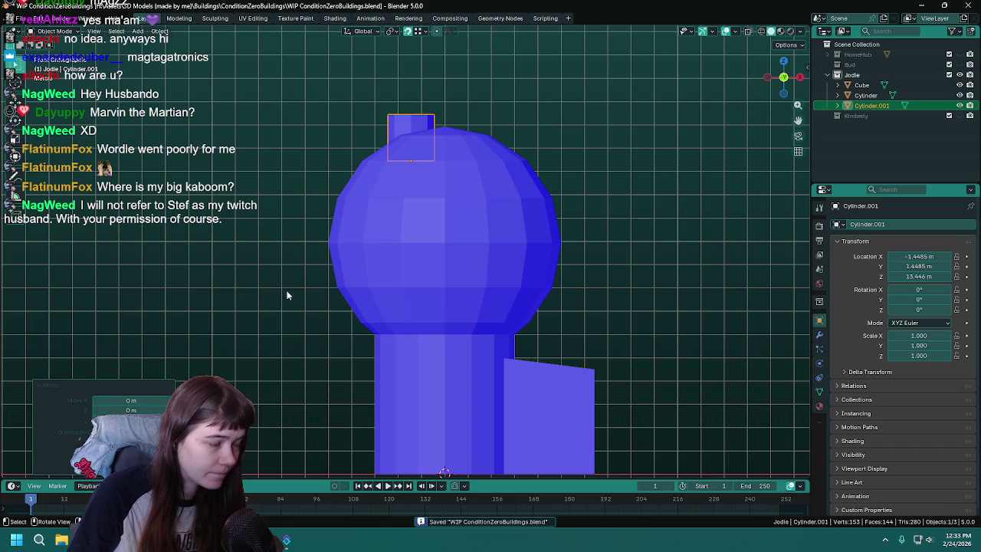
key("s")
key("shift+z")
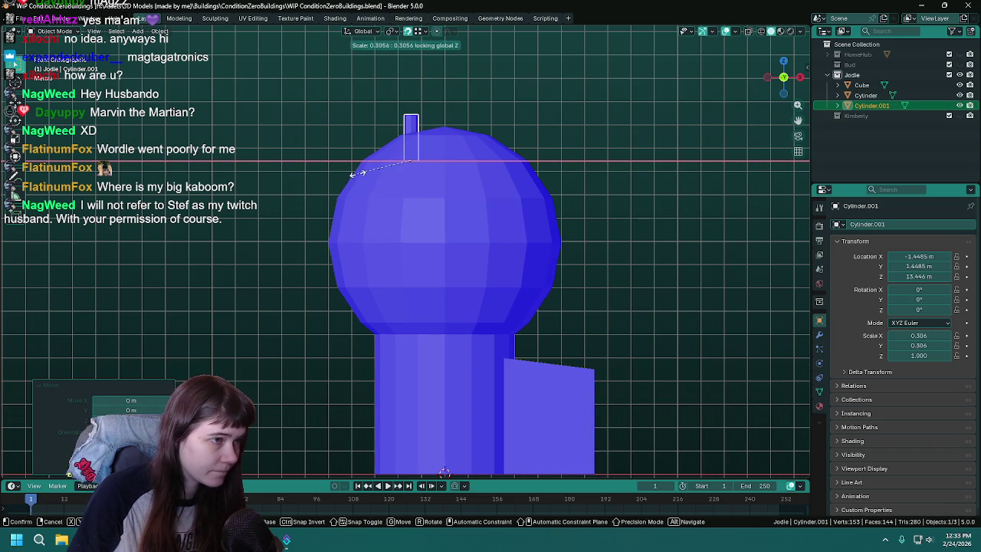
left_click(345, 192)
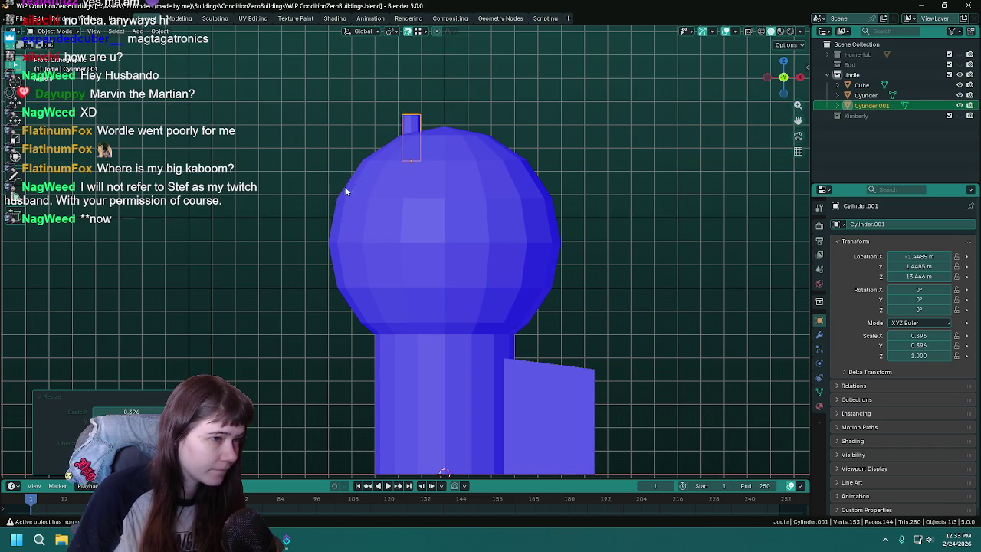
- Reposition the slim cylinder on the dome from top view and save
mouse_move(276, 227)
middle_mouse_down()
mouse_move(268, 312)
mouse_move(279, 338)
middle_mouse_up()
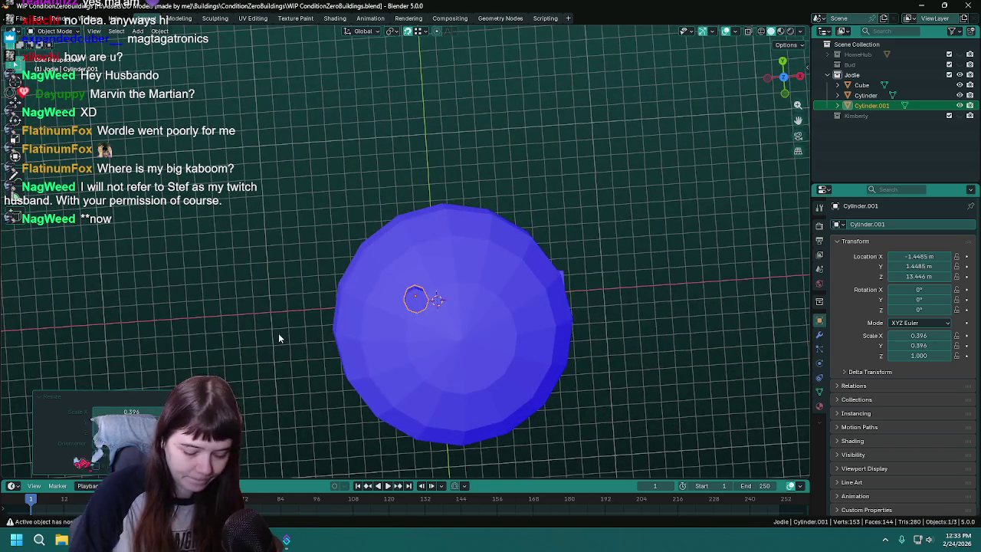
key("KP_7")
key("g")
left_click(258, 351)
mouse_move(256, 355)
middle_mouse_down()
mouse_move(238, 276)
mouse_move(377, 276)
mouse_move(577, 313)
mouse_move(611, 304)
middle_mouse_up()
key("ctrl+s")
left_click(215, 286)
scroll(215, 286, "down", 3)
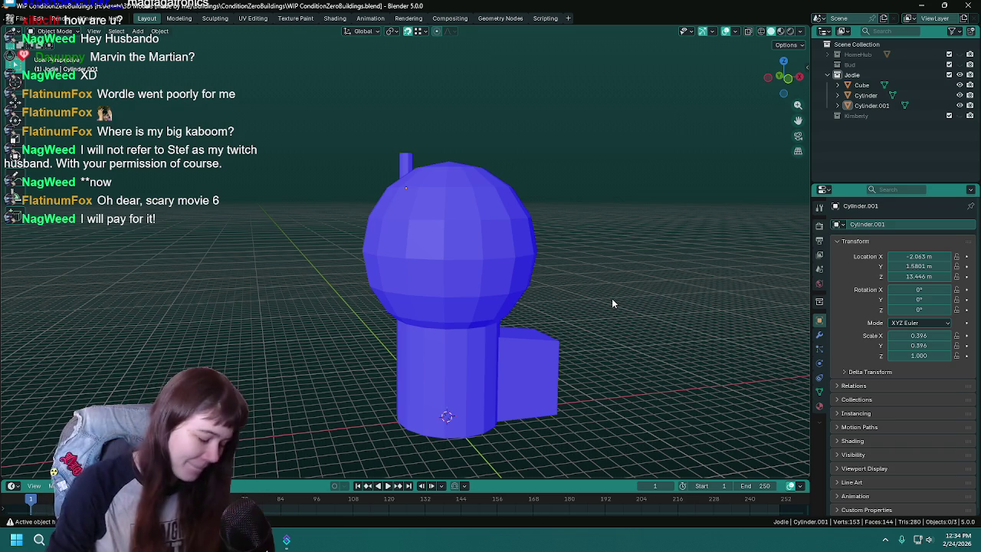
key("ctrl+s")
- Nudge the small cylinder left in top view, save, and deselect it
middle_click_drag(500, 286, 491, 272)
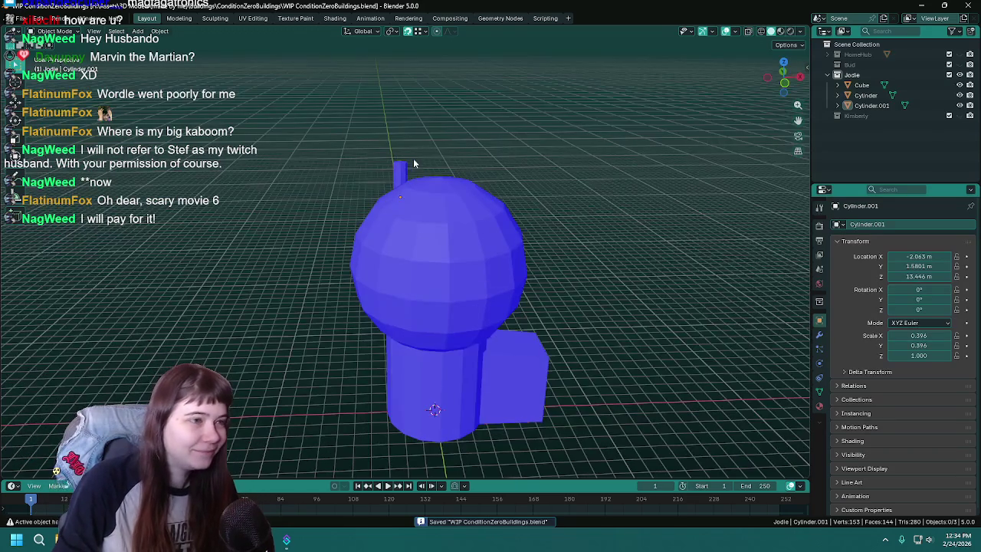
left_click(414, 161)
mouse_move(450, 222)
middle_mouse_down()
mouse_move(543, 285)
mouse_move(492, 306)
middle_mouse_up()
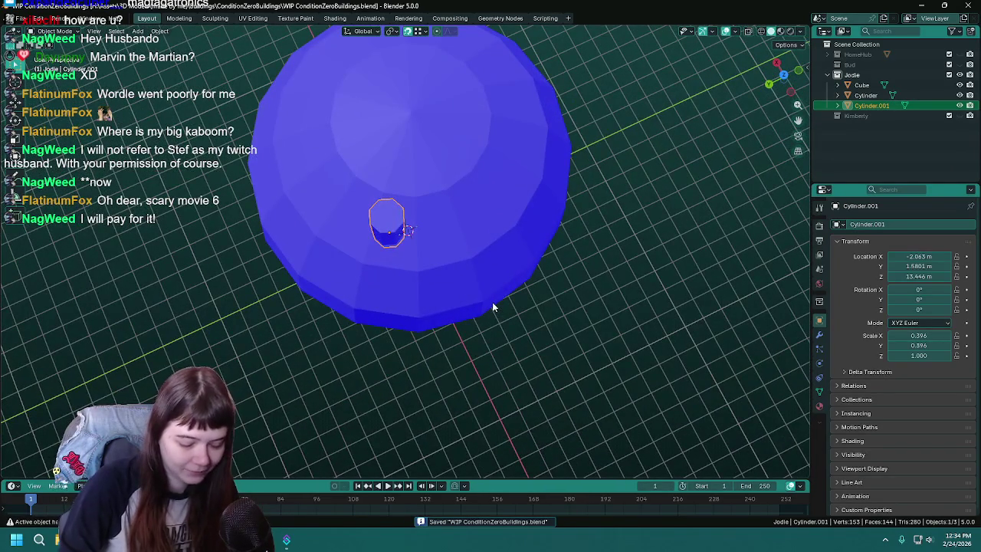
key("KP_7")
key("g")
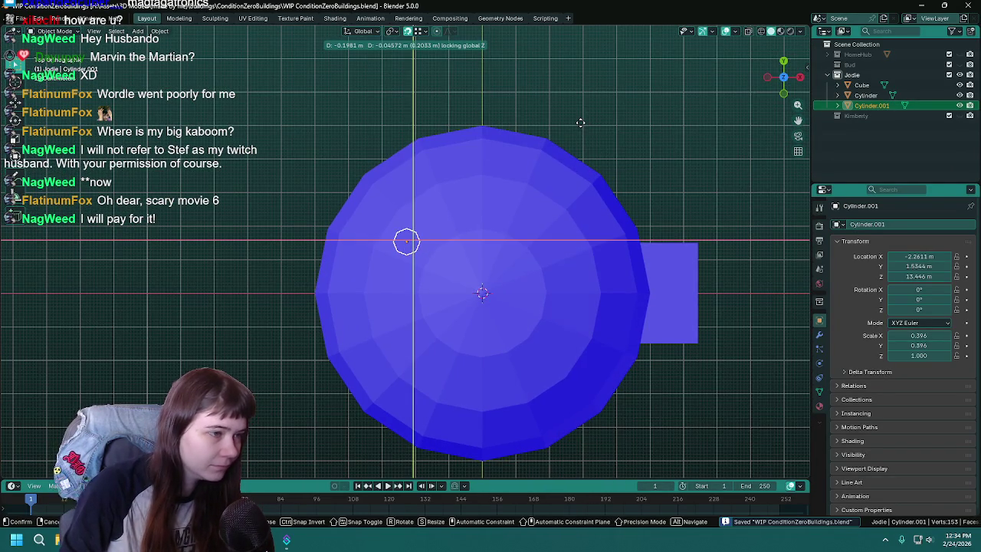
left_click(580, 127)
key("KP_1")
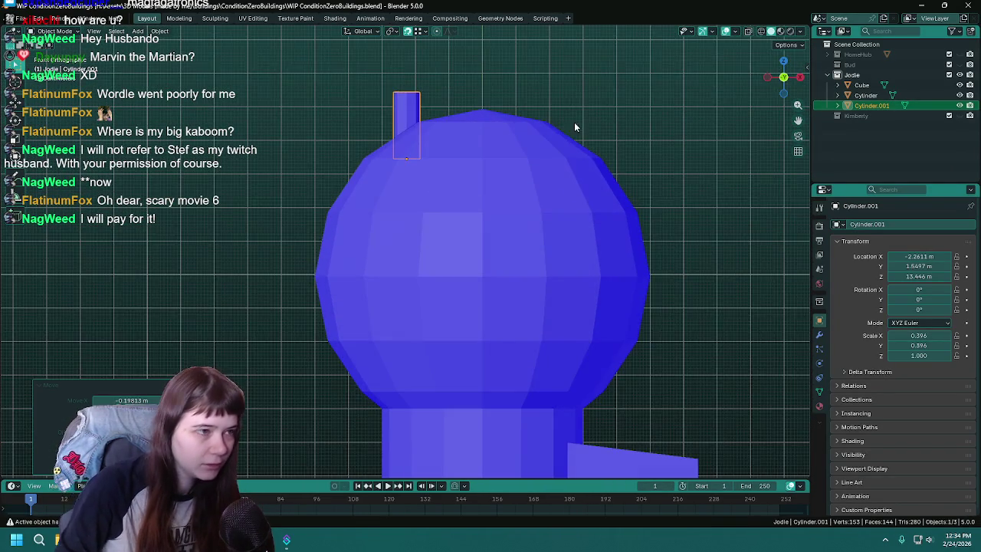
key("ctrl+s")
mouse_move(548, 148)
middle_mouse_down()
mouse_move(291, 145)
mouse_move(683, 118)
mouse_move(506, 138)
mouse_move(543, 149)
mouse_move(520, 147)
middle_mouse_up()
left_click(544, 149)
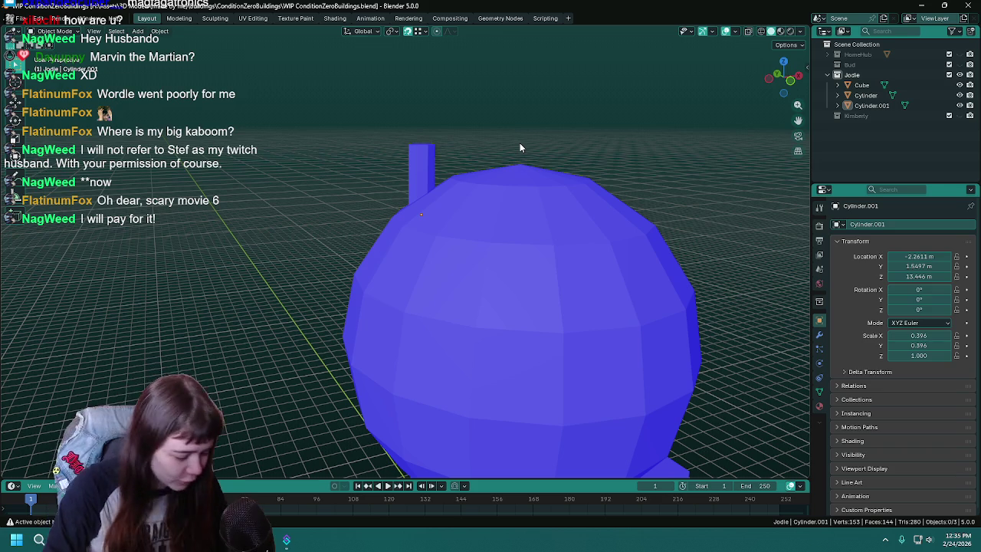
key("ctrl+s")
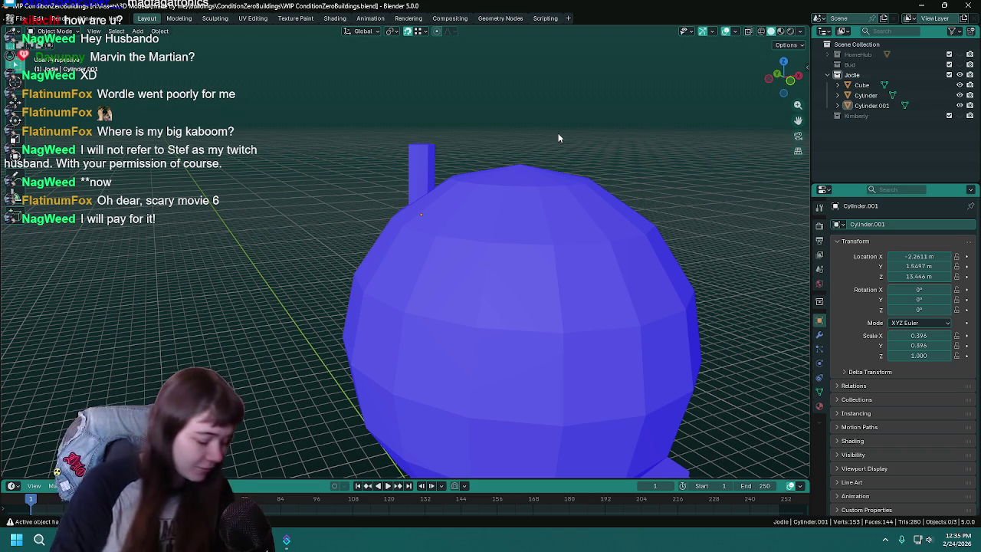
key("ctrl+s")
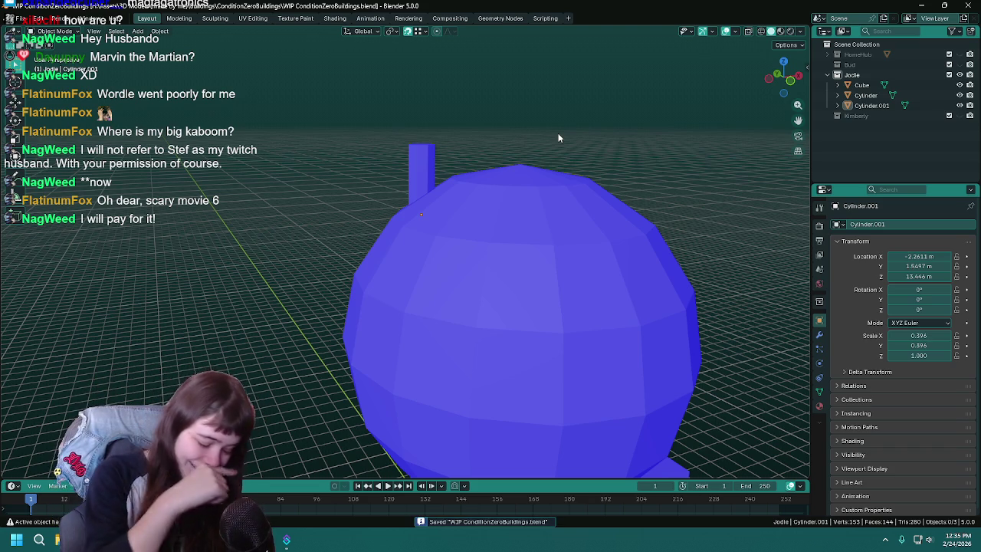
left_click(427, 167)
mouse_move(413, 196)
middle_mouse_down()
mouse_move(698, 190)
mouse_move(583, 147)
mouse_move(575, 155)
middle_mouse_up()
key("Tab")
key("Tab")
mouse_move(567, 197)
middle_mouse_down()
mouse_move(596, 222)
mouse_move(563, 181)
mouse_move(574, 307)
middle_mouse_up()
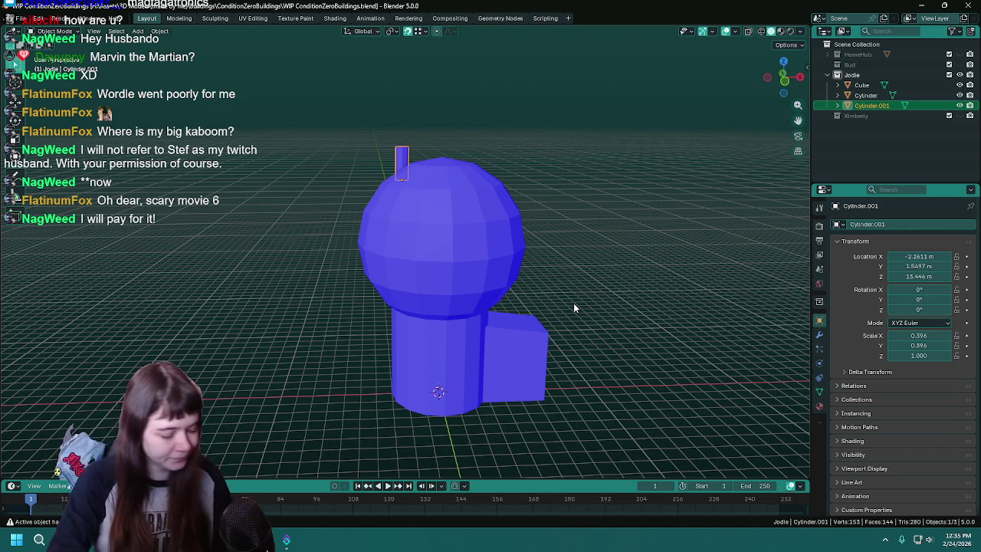
key("ctrl+s")
mouse_move(574, 307)
middle_mouse_down()
mouse_move(532, 253)
mouse_move(513, 304)
middle_mouse_up()
left_click(512, 305)
mouse_move(435, 311)
middle_mouse_down()
mouse_move(584, 311)
mouse_move(460, 313)
middle_mouse_up()
scroll(460, 312, "up", 4)
mouse_move(401, 334)
middle_mouse_down()
mouse_move(415, 358)
mouse_move(460, 313)
mouse_move(411, 311)
mouse_move(457, 320)
mouse_move(453, 307)
mouse_move(437, 344)
mouse_move(447, 320)
middle_mouse_up()
key("ctrl+s")
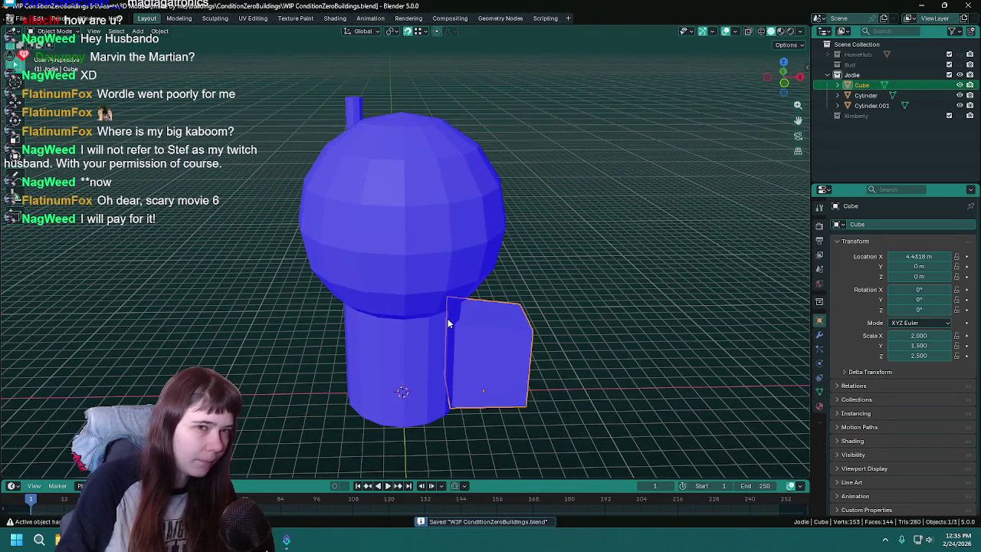
- Invert the selection to the tower pieces and duplicate them as Cube.001
middle_click_drag(591, 351, 580, 318)
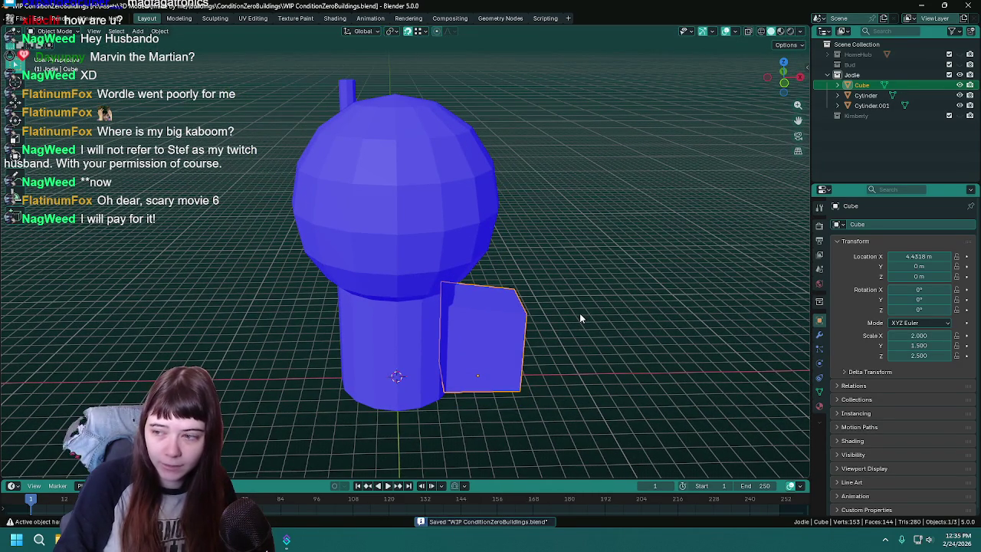
key("ctrl+i")
key("shift+d")
key("Escape")
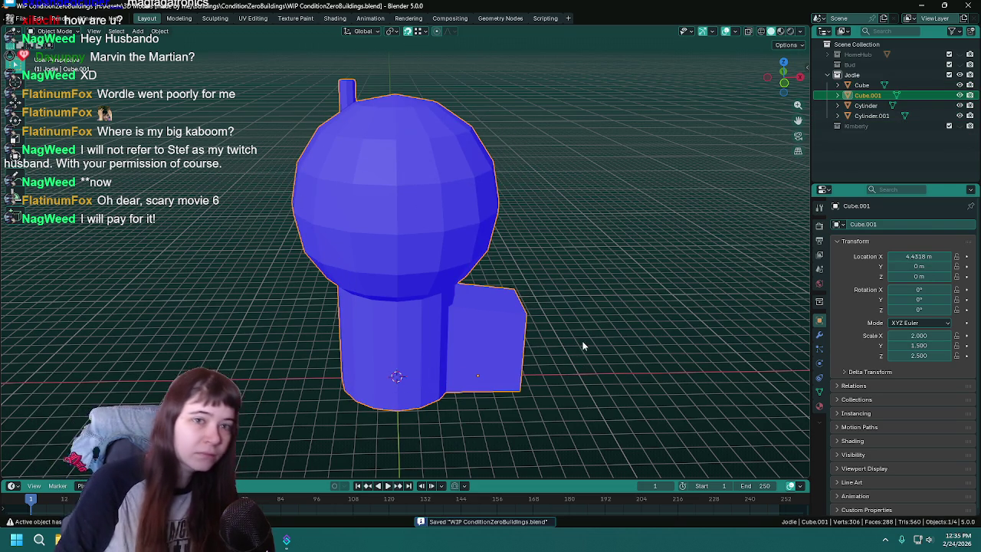
- Rename Cube.001 to JodieBulb, extend it to JodieBulb_exterior, and save
double_click(868, 96)
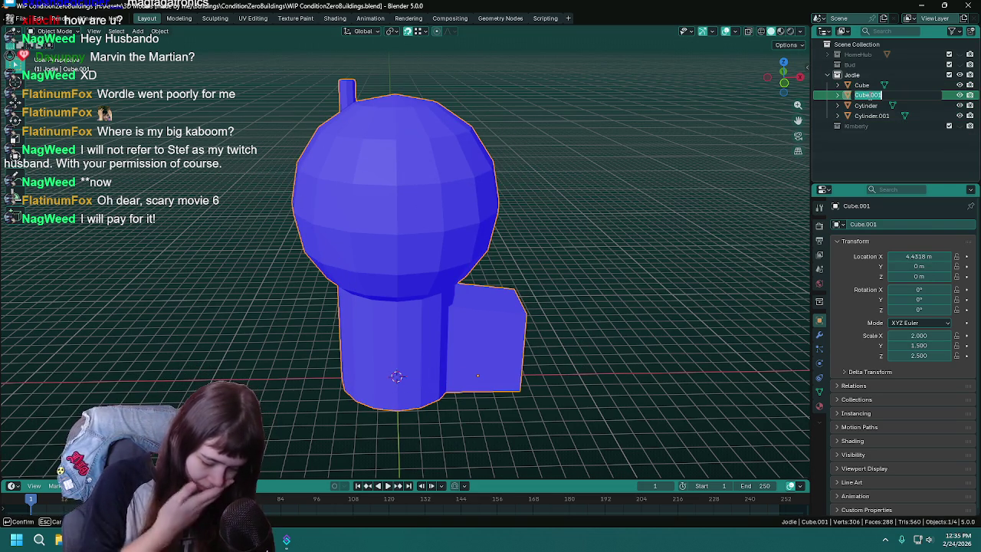
type("B")
type("uil")
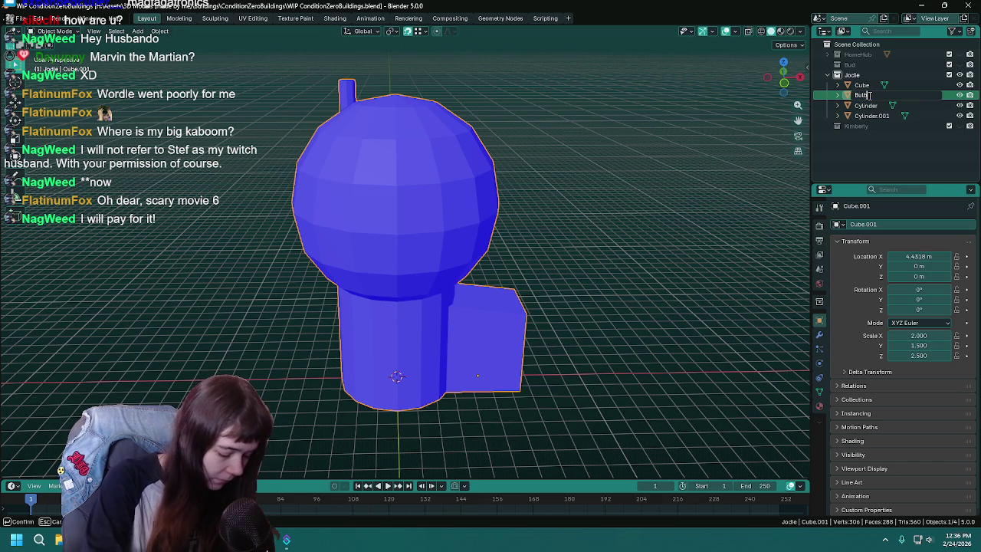
type("die")
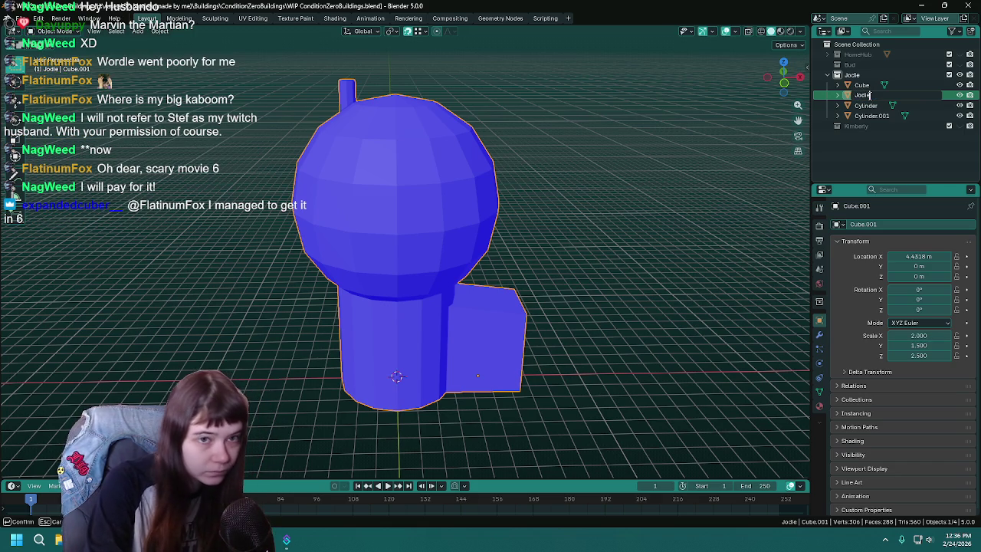
type("Bulb")
key("Return")
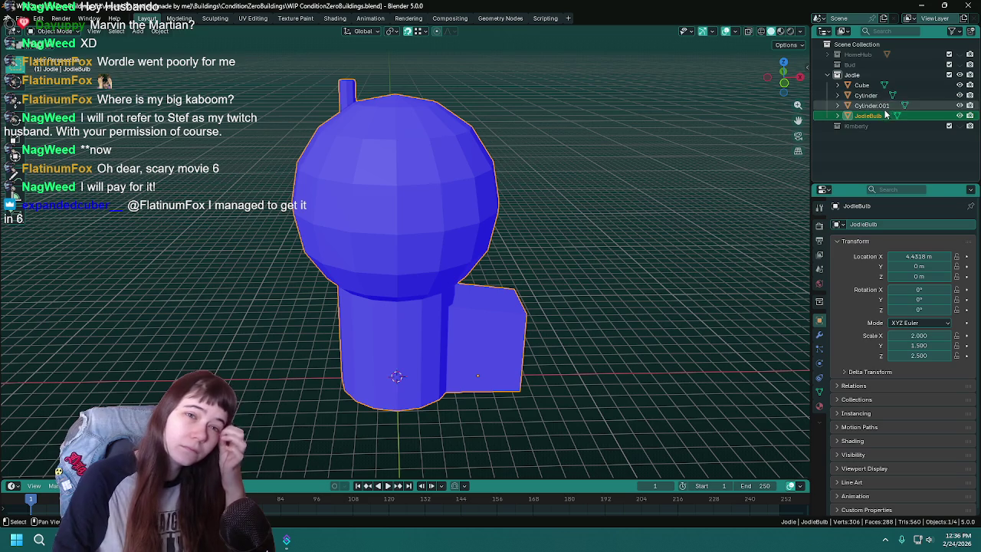
double_click(885, 115)
type("_exterior")
key("Return")
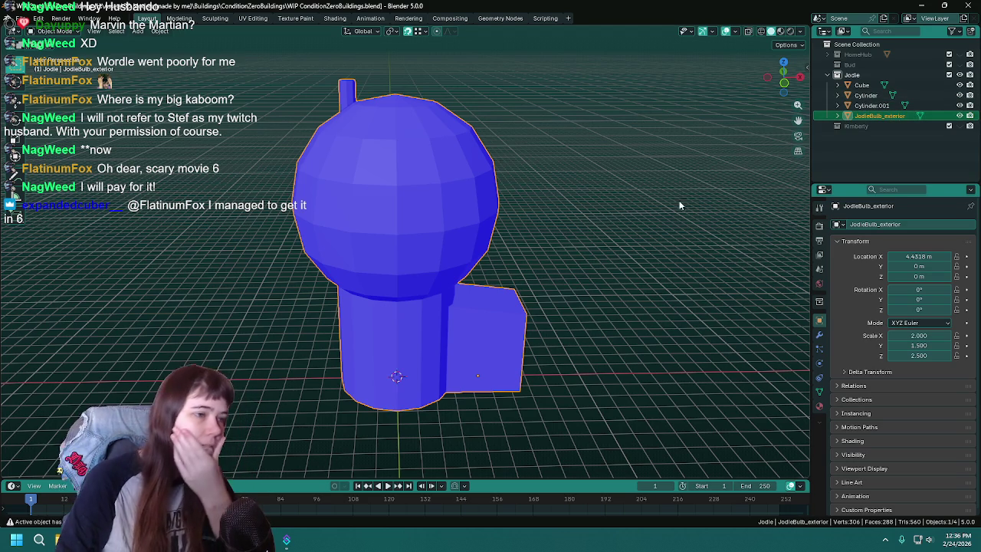
key("ctrl+s")
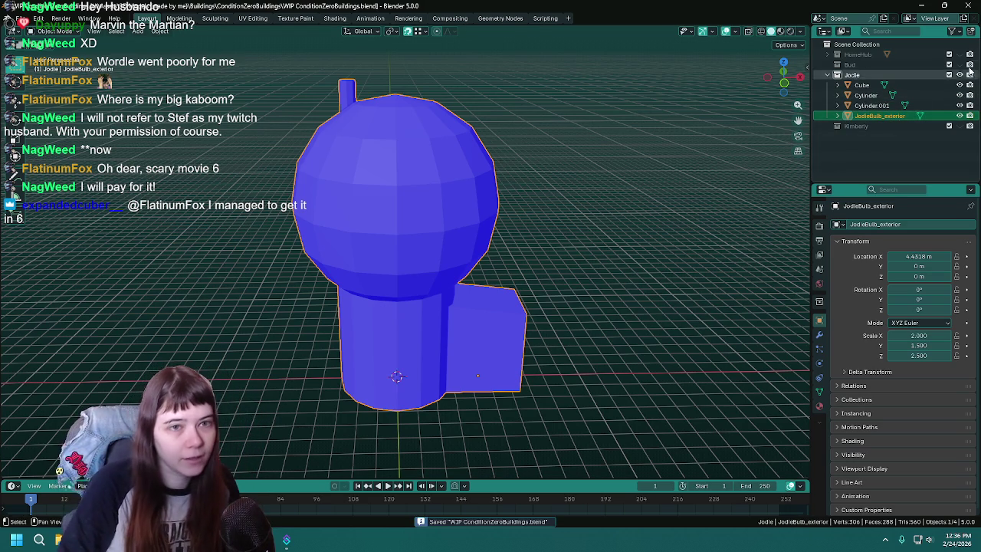
- Hide Cube, Cylinder and Cylinder.001, save, and view JodieBulb_exterior from the front
left_click_drag(960, 84, 959, 106)
scroll(577, 288, "up", 3)
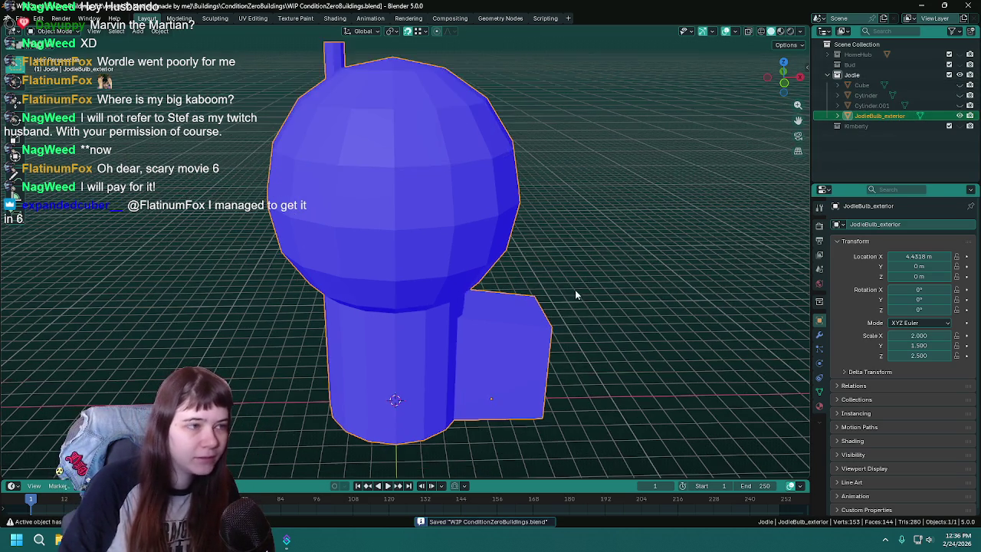
middle_click_drag(576, 288, 579, 203)
key("Tab")
scroll(642, 206, "down", 3)
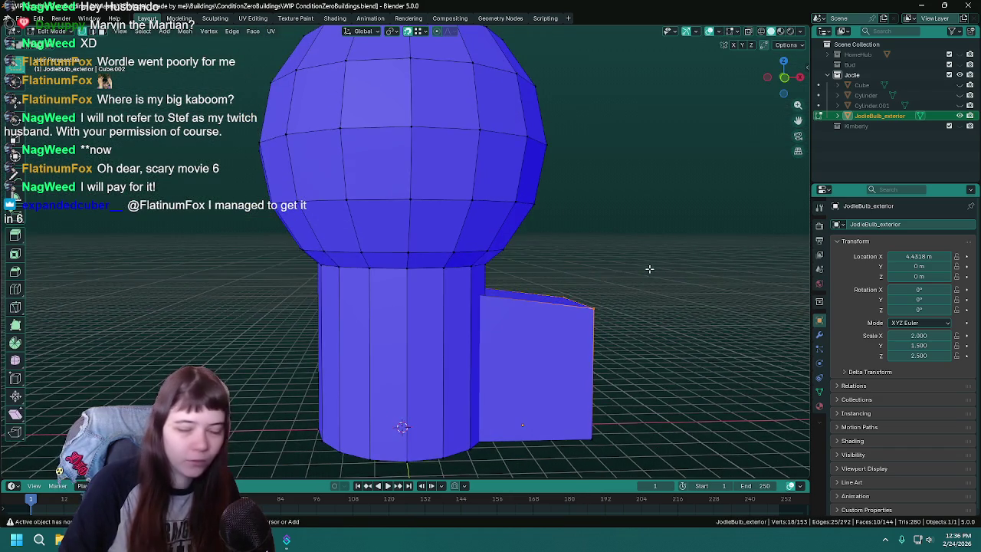
key("Tab")
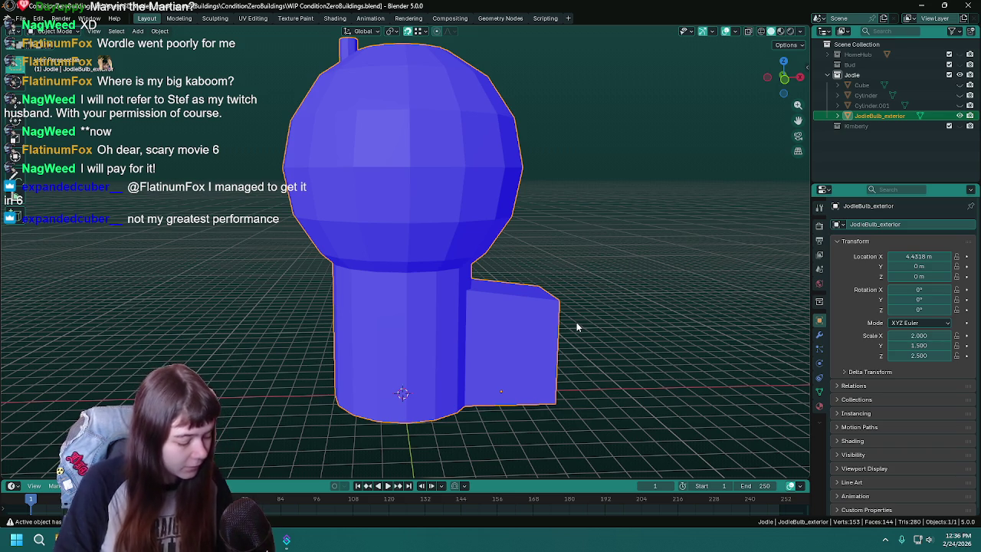
key("ctrl+s")
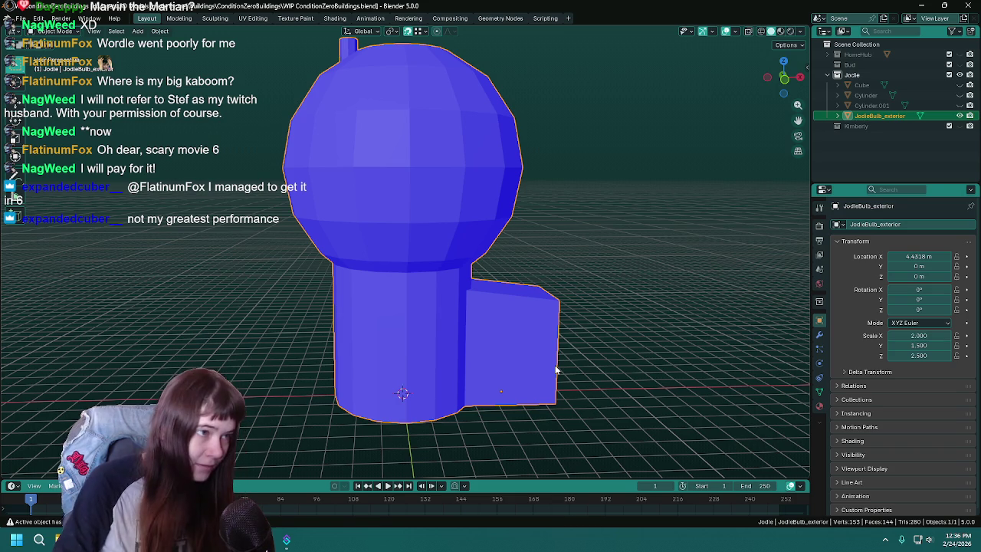
scroll(577, 249, "down", 1)
key("KP_1")
scroll(549, 266, "up", 2)
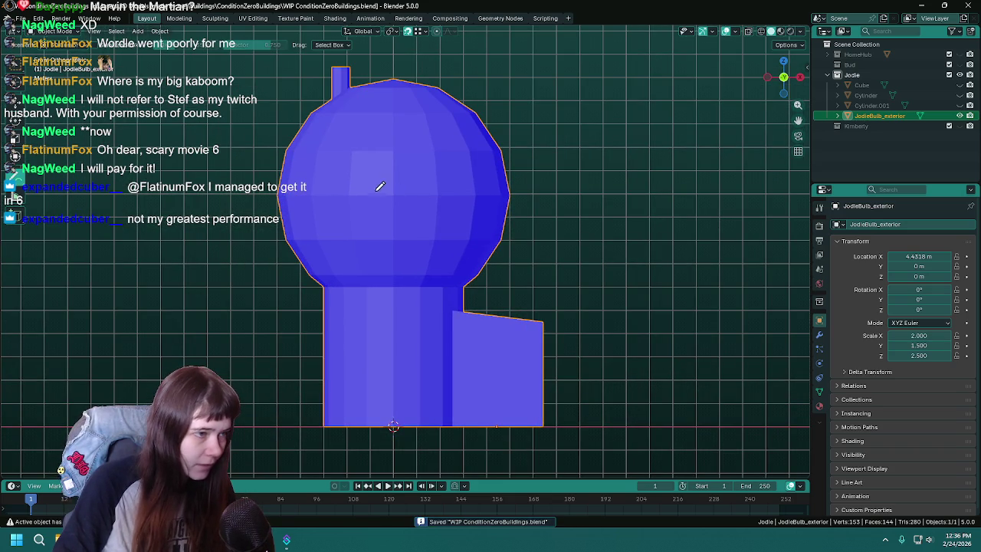
- Sketch a round window on the sphere and an arched door at the tower base, erasing stray annex marks
mouse_move(367, 177)
left_mouse_down()
mouse_move(386, 165)
mouse_move(358, 179)
left_mouse_up()
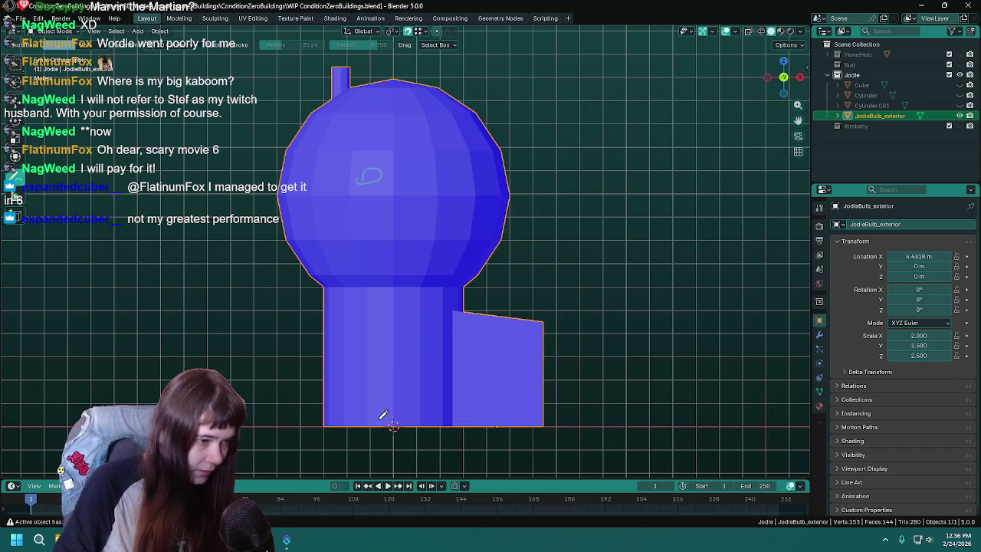
left_click_drag(418, 402, 416, 418)
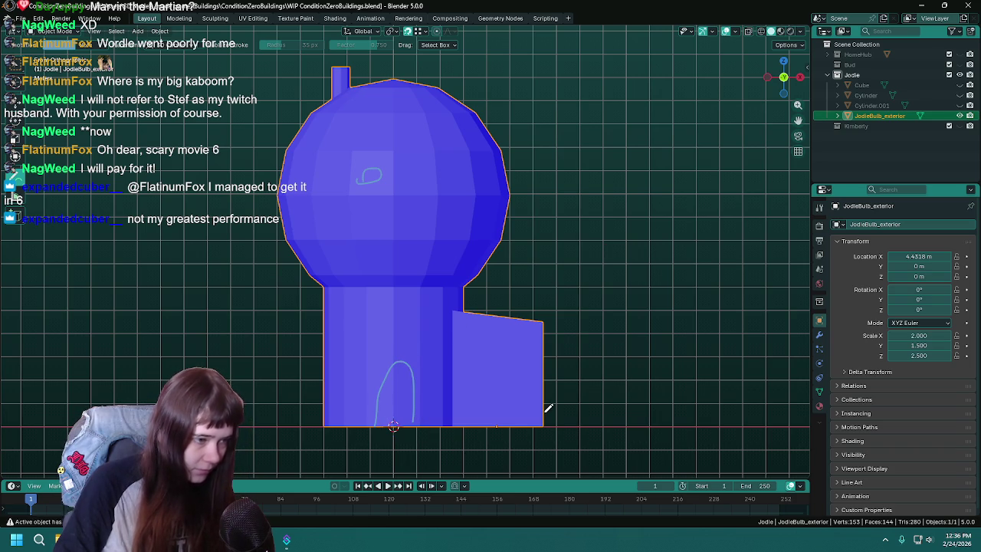
left_click_drag(479, 425, 528, 420)
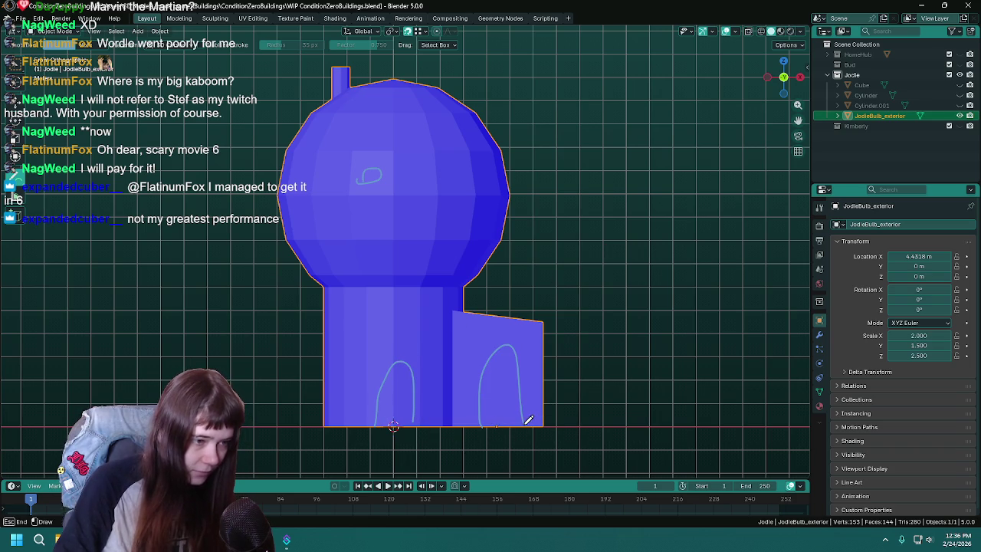
left_click_drag(14, 186, 65, 243)
left_click_drag(482, 383, 507, 329)
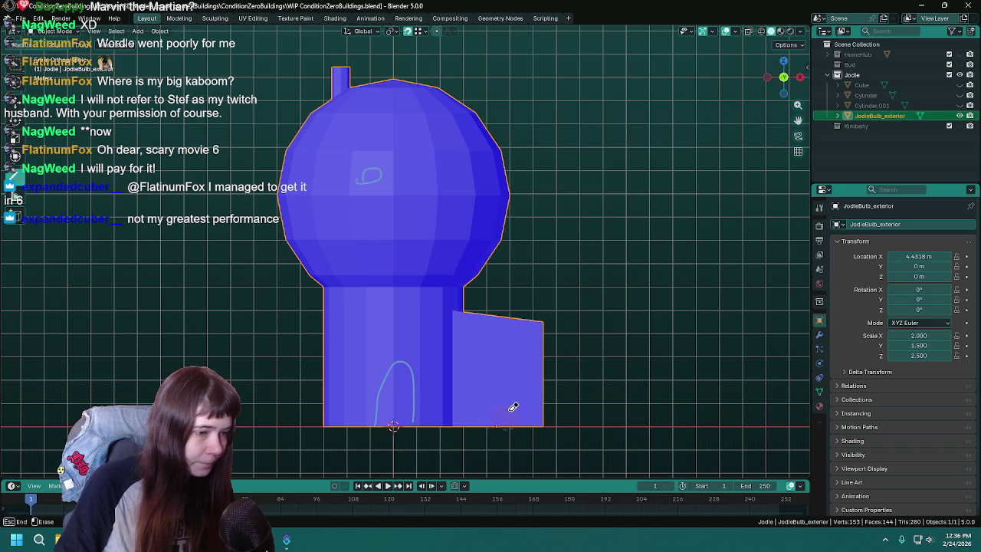
left_click_drag(511, 414, 502, 422)
left_click_drag(488, 369, 527, 359)
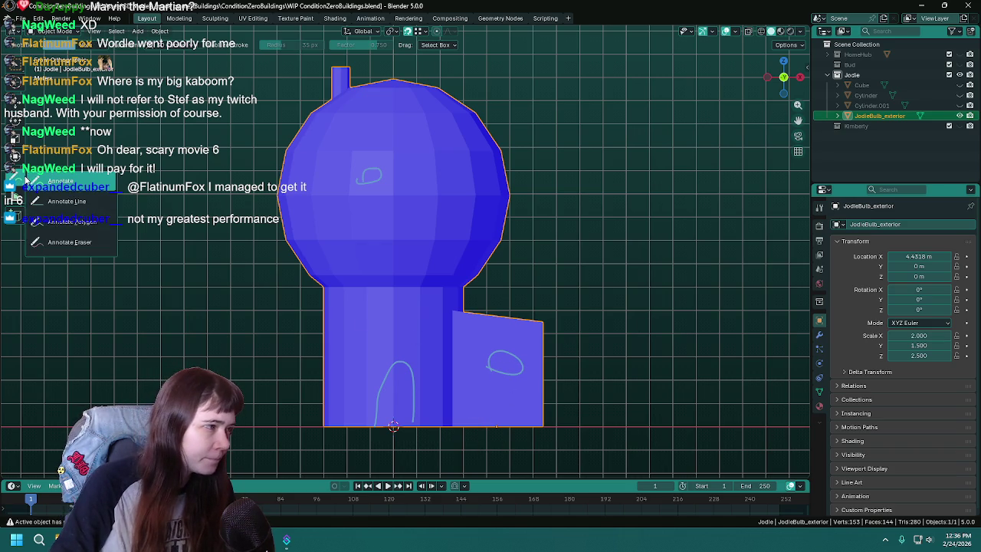
left_click_drag(12, 175, 68, 242)
left_click_drag(508, 353, 505, 377)
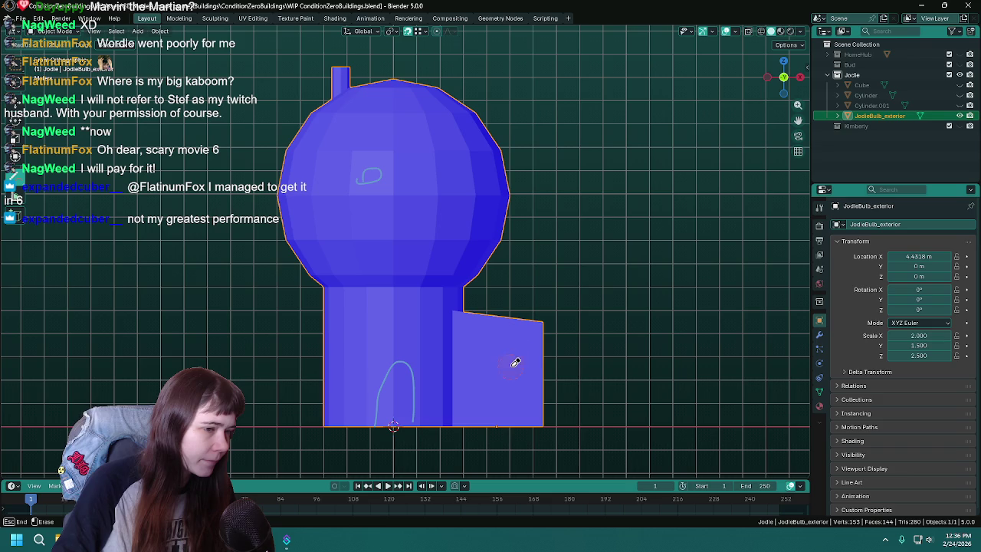
- Draw a stroke above the tower, then erase it again
left_click_drag(11, 175, 54, 187)
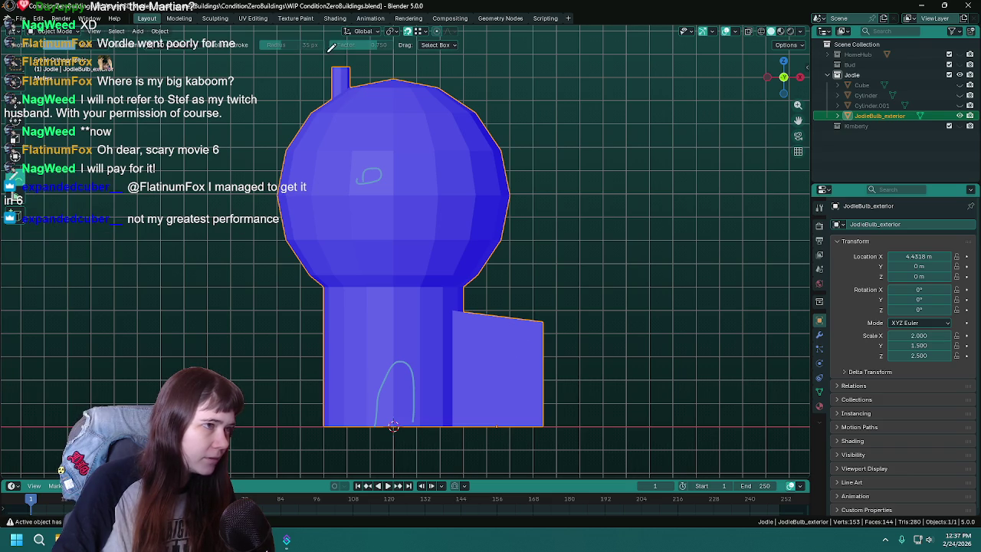
scroll(431, 131, "down", 2)
scroll(376, 154, "up", 2, "shift")
left_click_drag(366, 157, 360, 106)
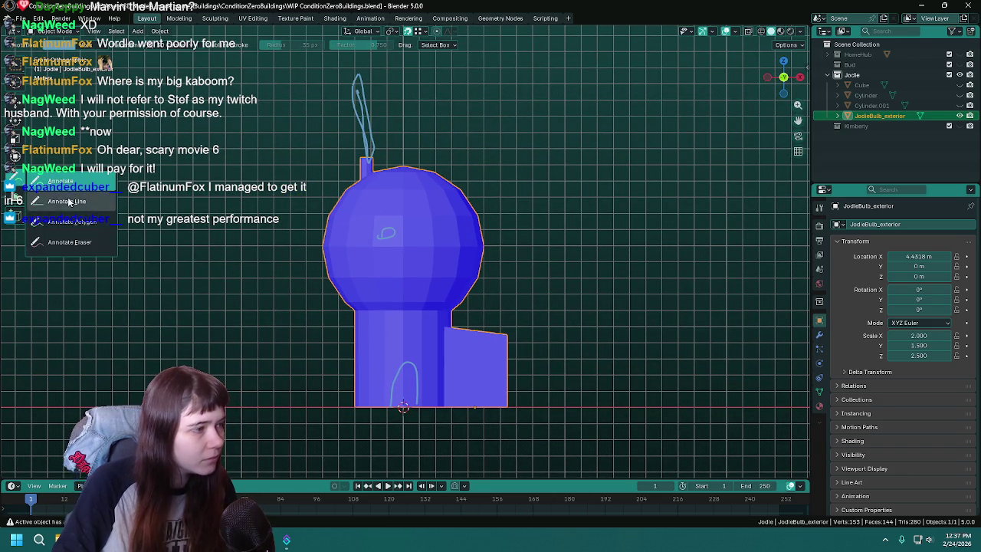
left_click_drag(14, 184, 61, 239)
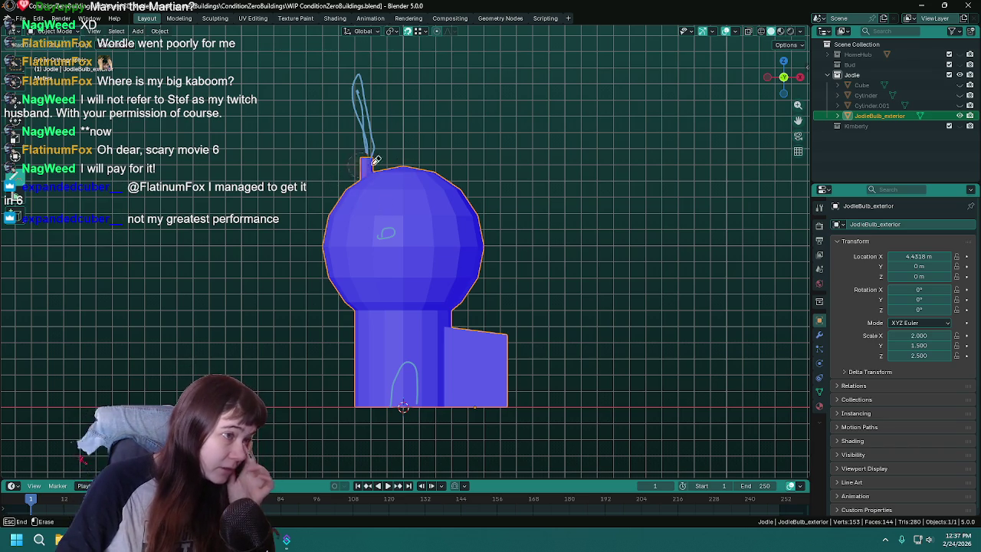
left_click_drag(396, 182, 376, 138)
mouse_move(14, 183)
left_mouse_down()
mouse_move(61, 193)
mouse_move(61, 246)
left_mouse_up()
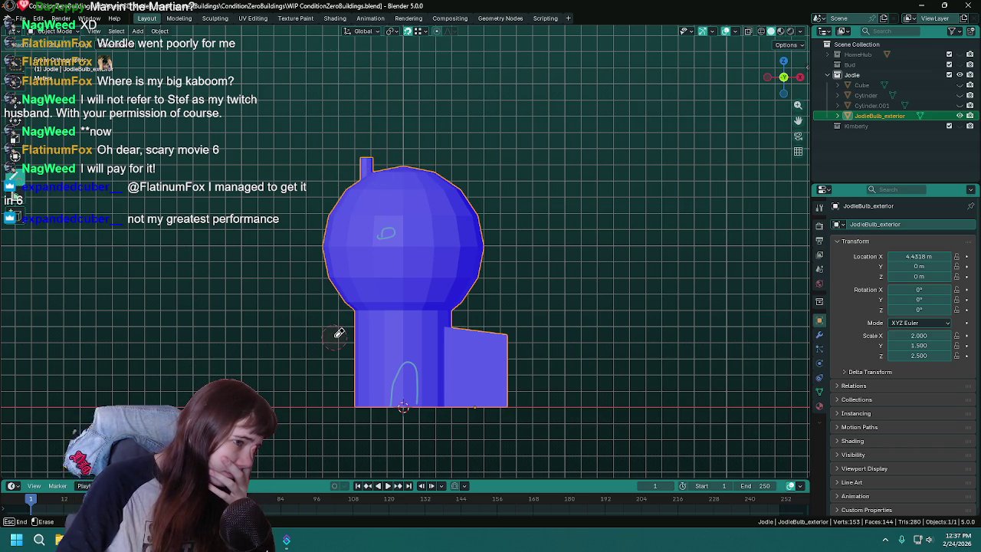
- Leave annotation drawing, save the file, and deselect the building
key("Escape")
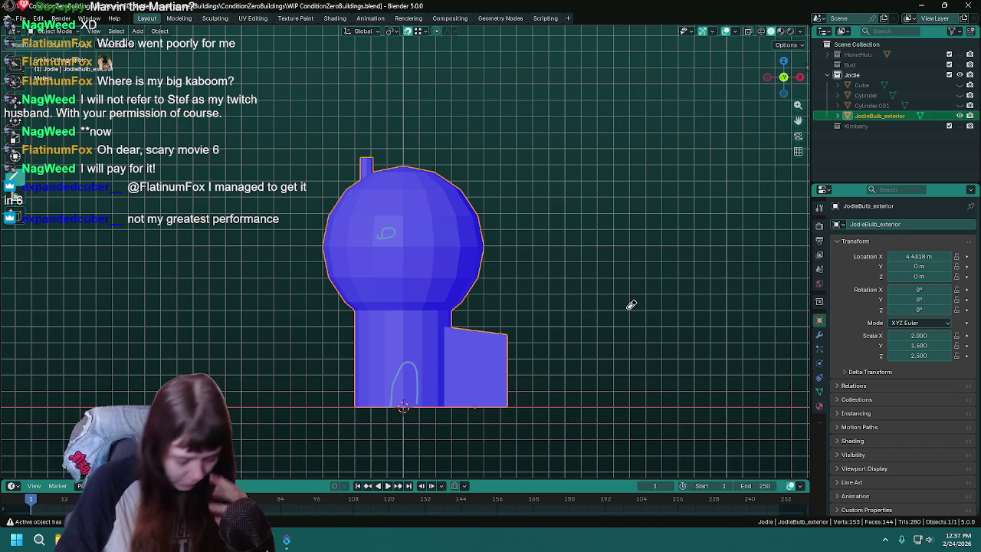
key("ctrl+s")
scroll(404, 229, "up", 1)
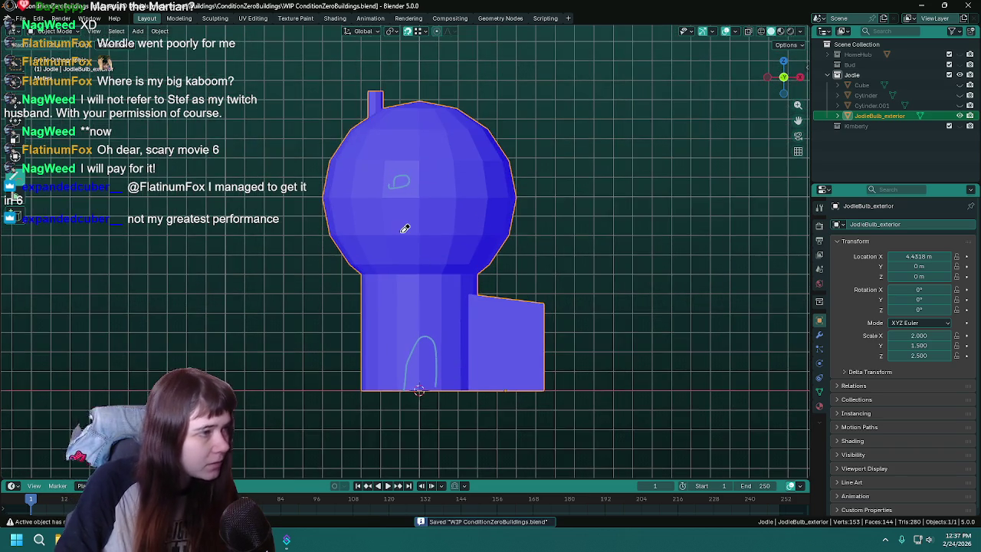
scroll(285, 239, "up", 1)
scroll(285, 239, "down", 1)
scroll(285, 239, "up", 1)
key("alt+a")
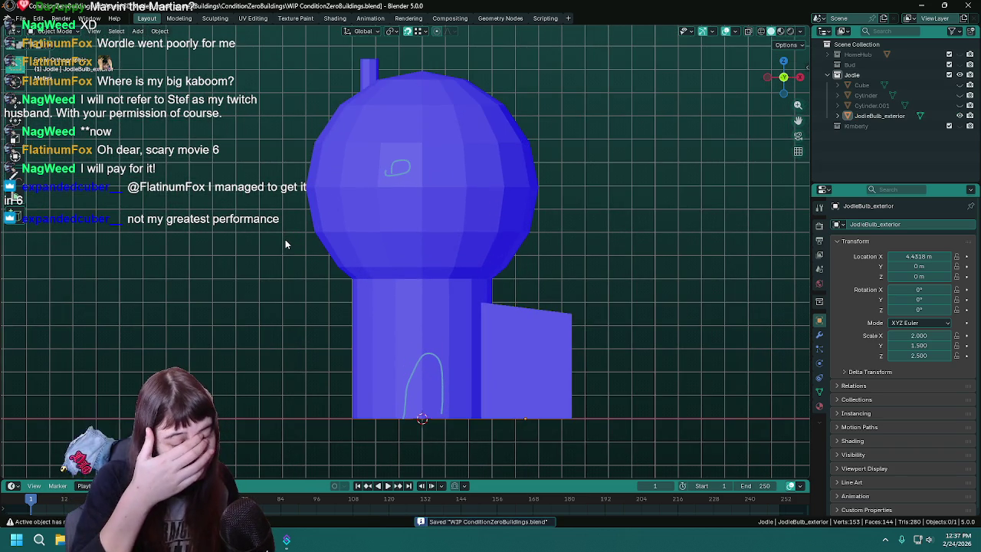
scroll(425, 278, "up", 1)
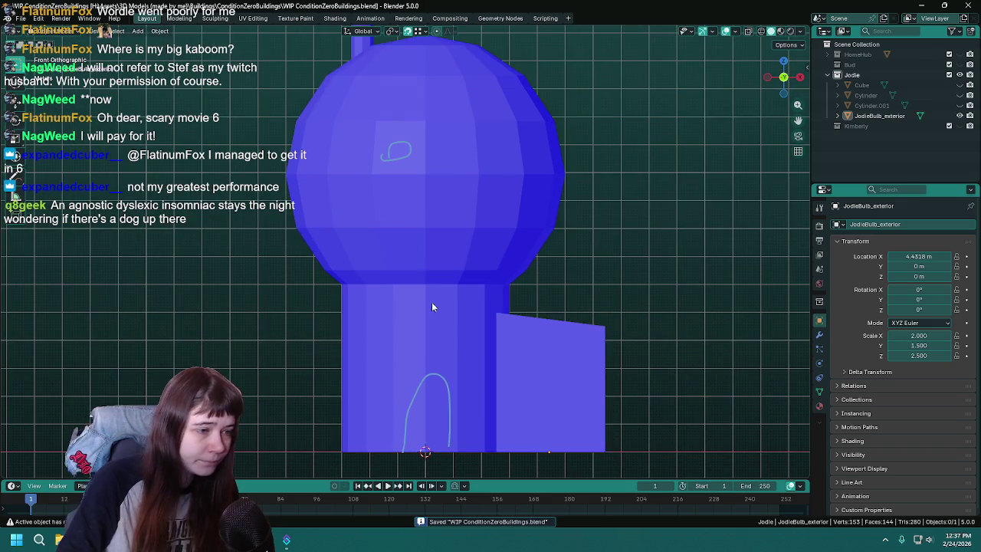
- Enter Edit Mode on JodieBulb_exterior and pan so the tower's door sketch sits in view
key("Tab")
middle_click_drag(442, 363, 463, 289, "shift")
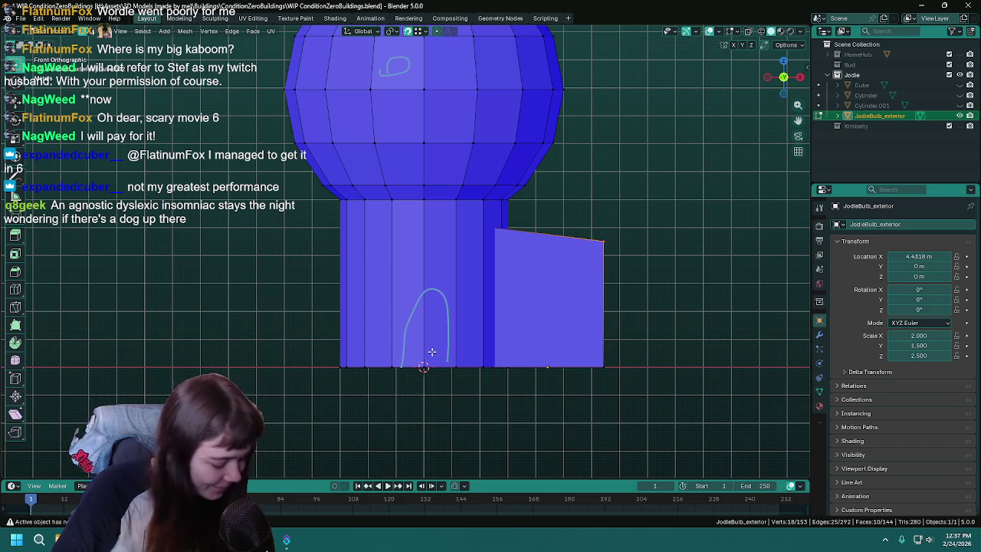
- Add an edge loop above the door sketch, select two door faces, and try then undo an inset
key("ctrl+s")
key("ctrl+r")
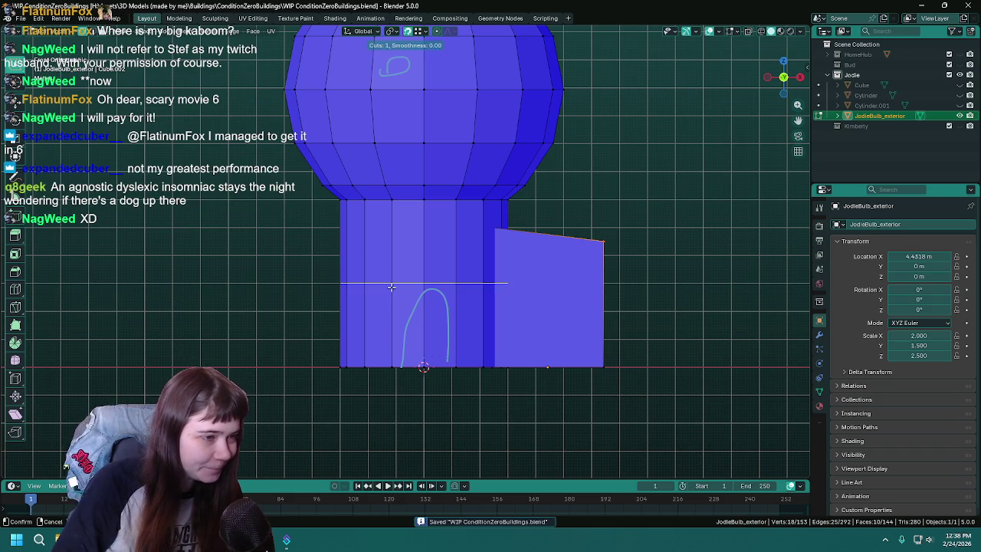
left_click(391, 287)
scroll(406, 309, "up", 2)
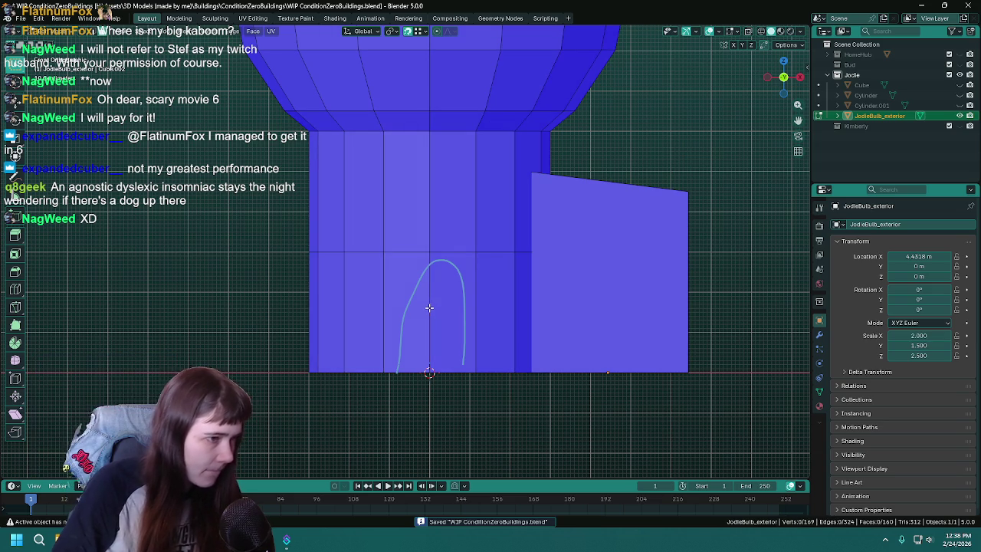
left_click(427, 306)
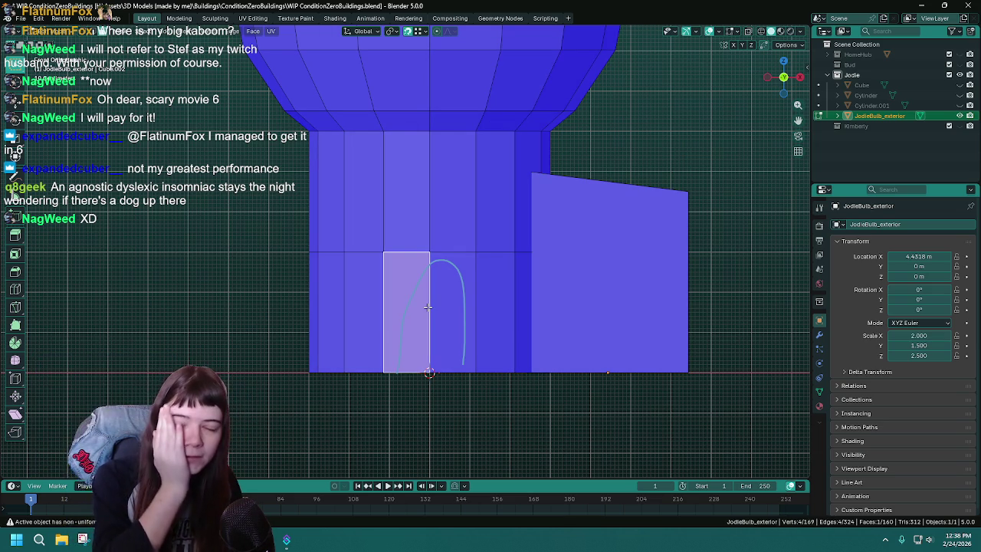
left_click(453, 314, "shift")
key("ctrl+s")
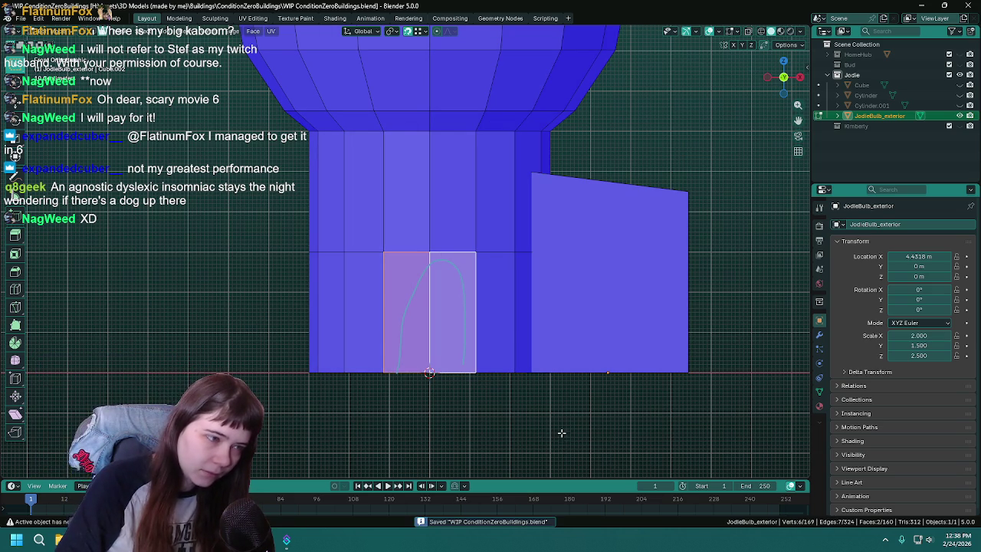
key("i")
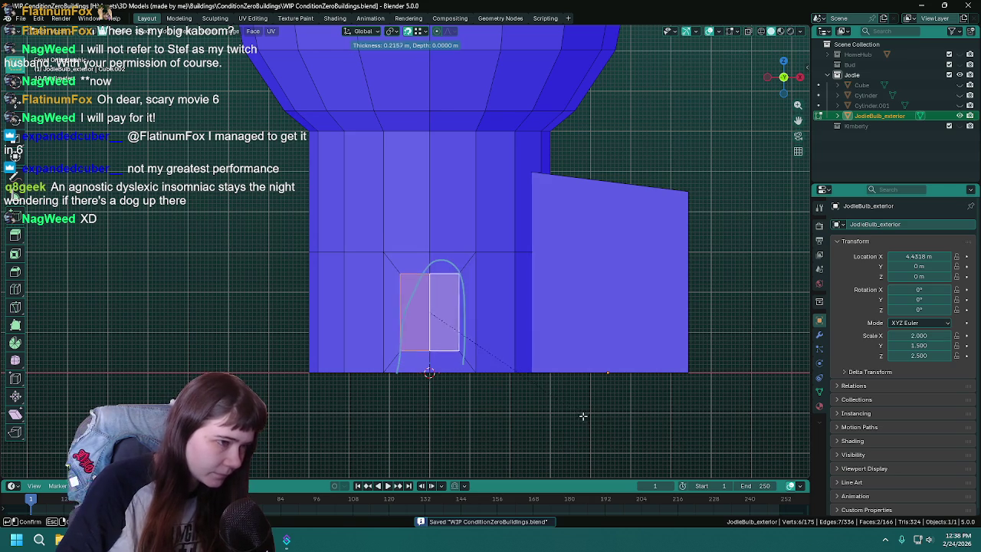
left_click(593, 421)
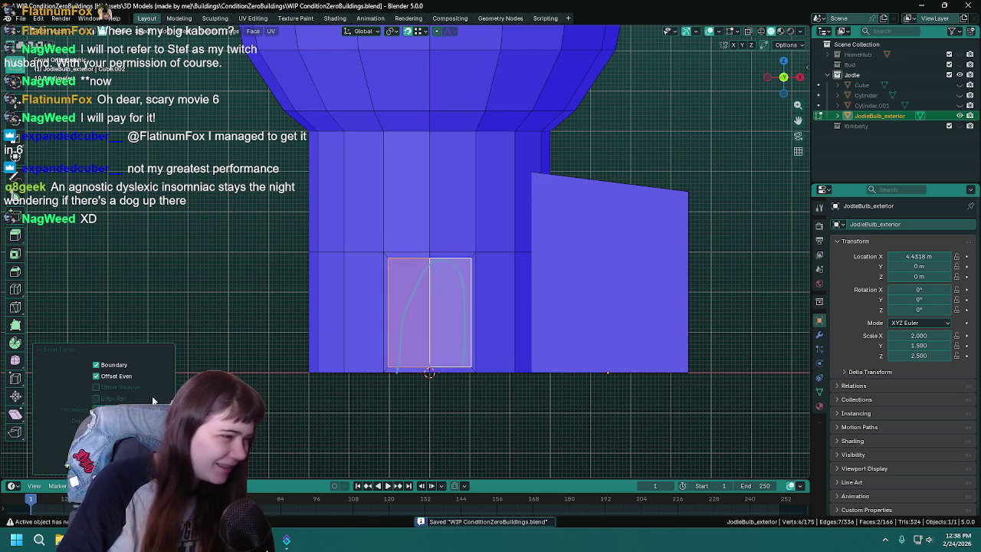
key("ctrl+z")
- Return to front view and erase the sketched door outline on the tower
mouse_move(518, 405)
middle_mouse_down()
mouse_move(510, 423)
mouse_move(535, 353)
mouse_move(493, 364)
mouse_move(503, 350)
middle_mouse_up()
key("KP_1")
middle_click_drag(561, 268, 541, 326, "shift")
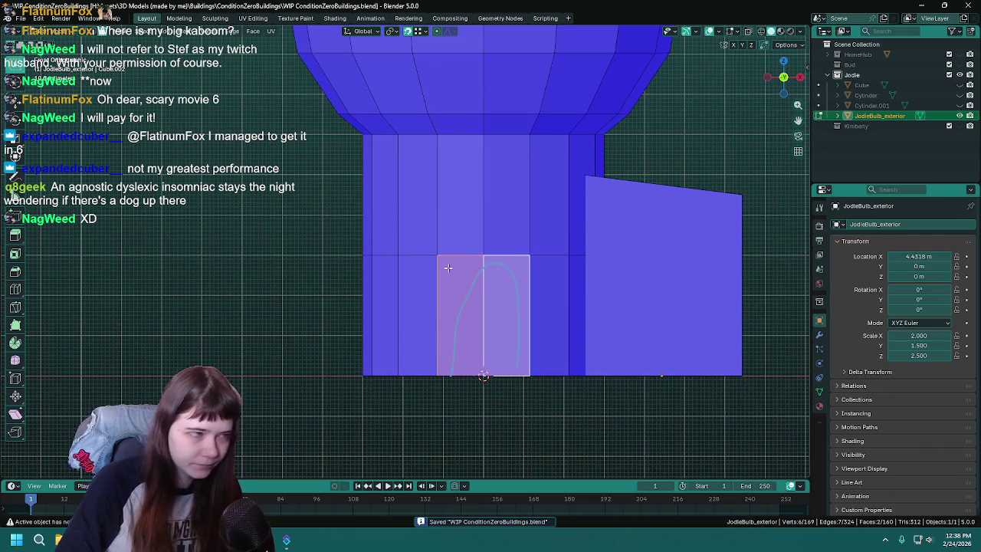
left_click_drag(14, 187, 81, 245)
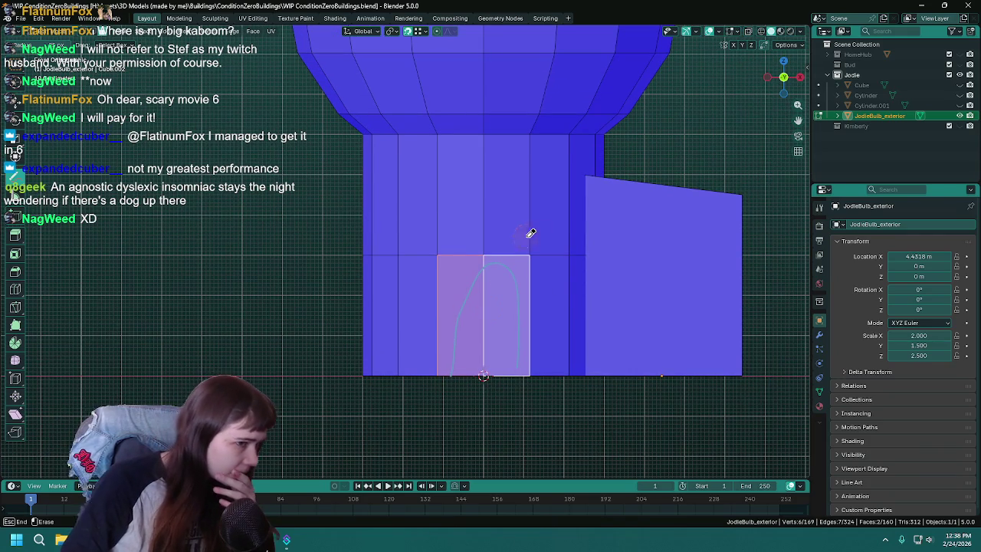
left_click_drag(455, 377, 532, 330)
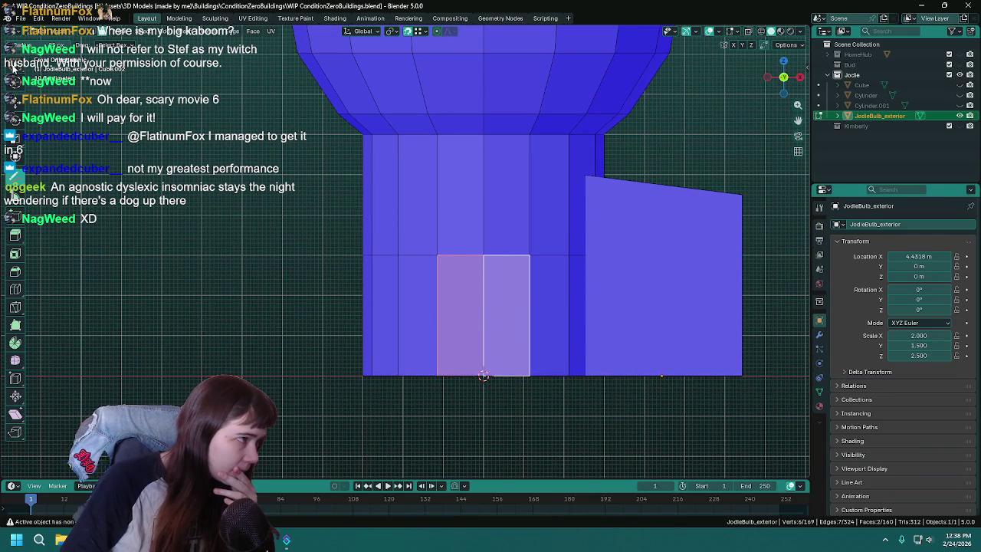
scroll(455, 207, "down", 2)
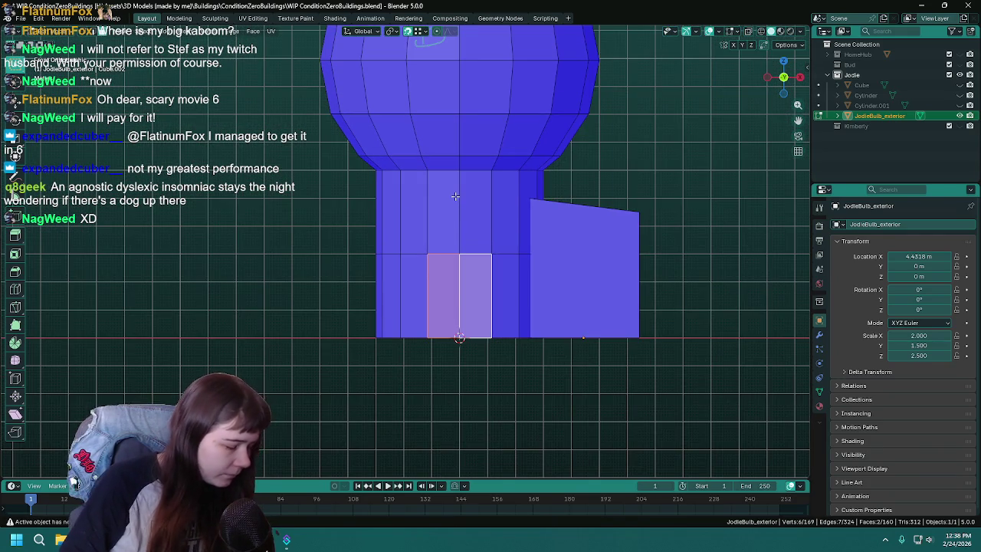
- Mark the window spot on the sphere top and select that face
middle_click_drag(456, 197, 458, 316, "shift")
left_click(15, 175)
left_click(432, 144)
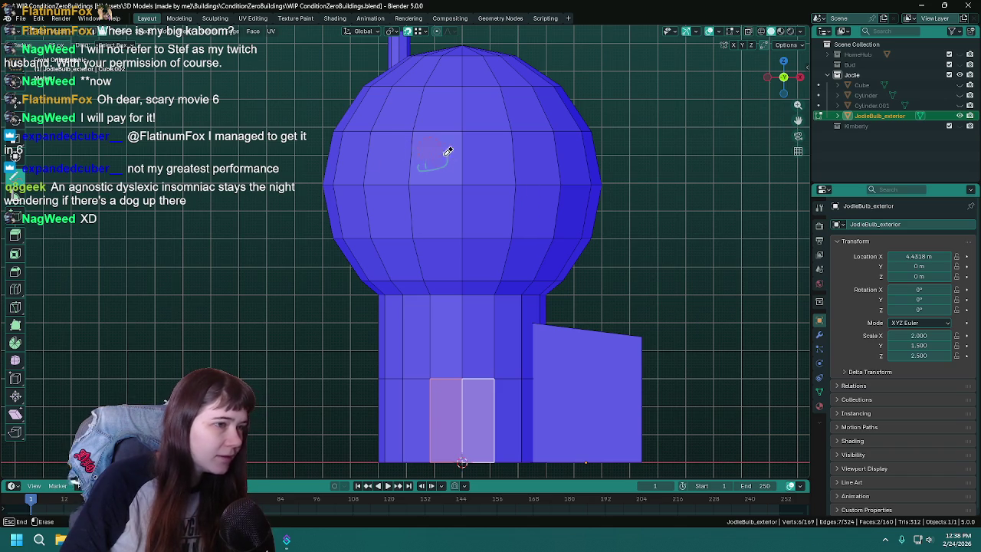
key("Escape")
key("w")
left_click(441, 161)
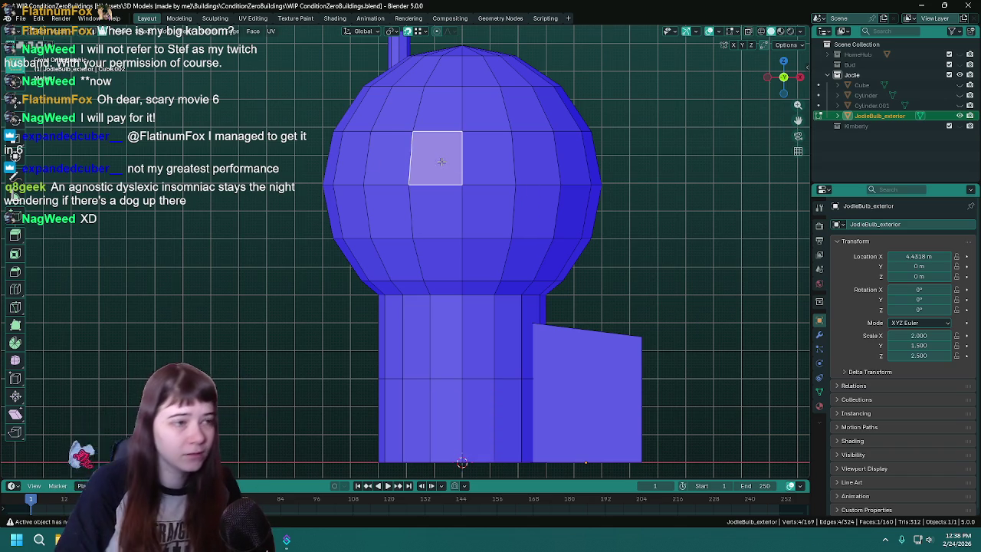
- Inset the chosen sphere face to make a square window face
key("i")
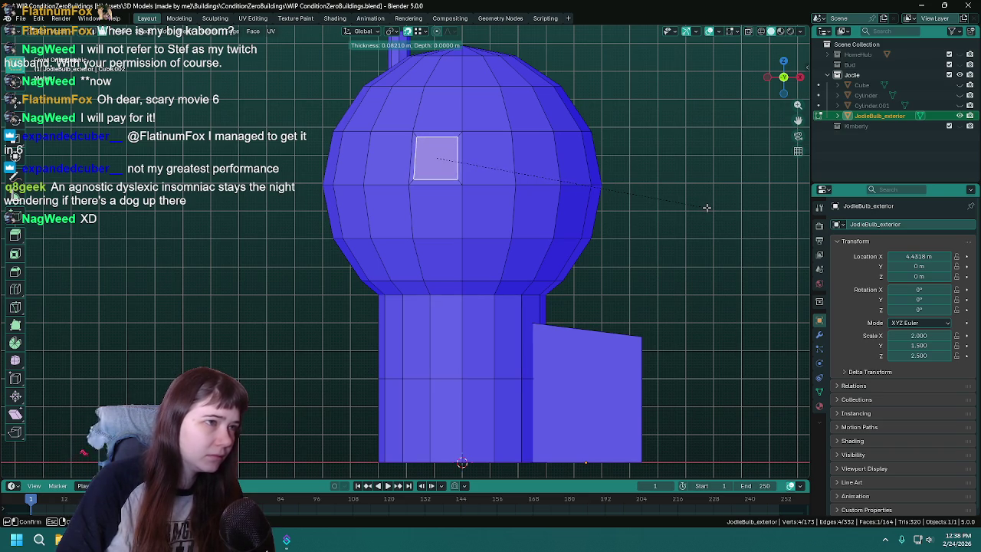
left_click(705, 207)
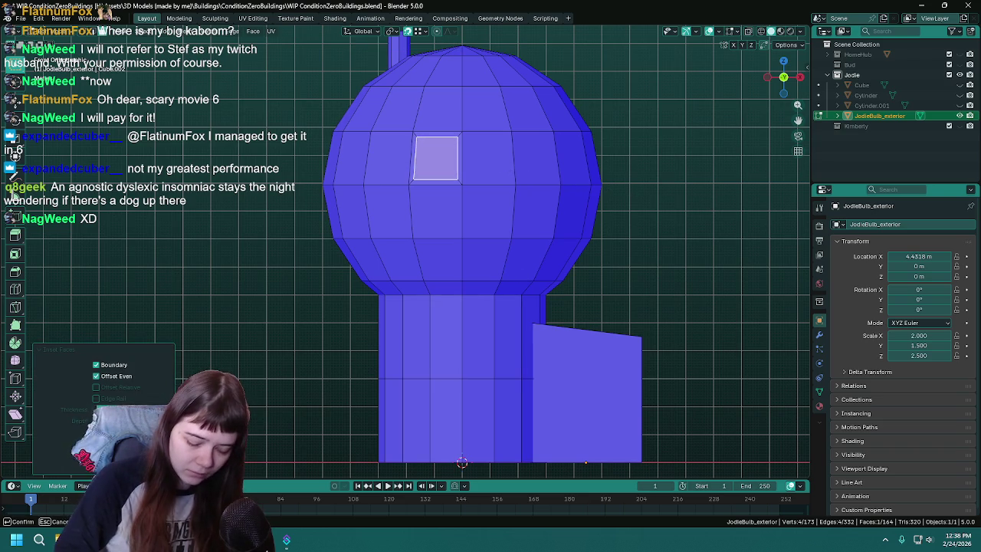
mouse_move(556, 204)
middle_mouse_down()
mouse_move(568, 200)
mouse_move(508, 273)
middle_mouse_up()
scroll(508, 274, "up", 3)
key("ctrl+s")
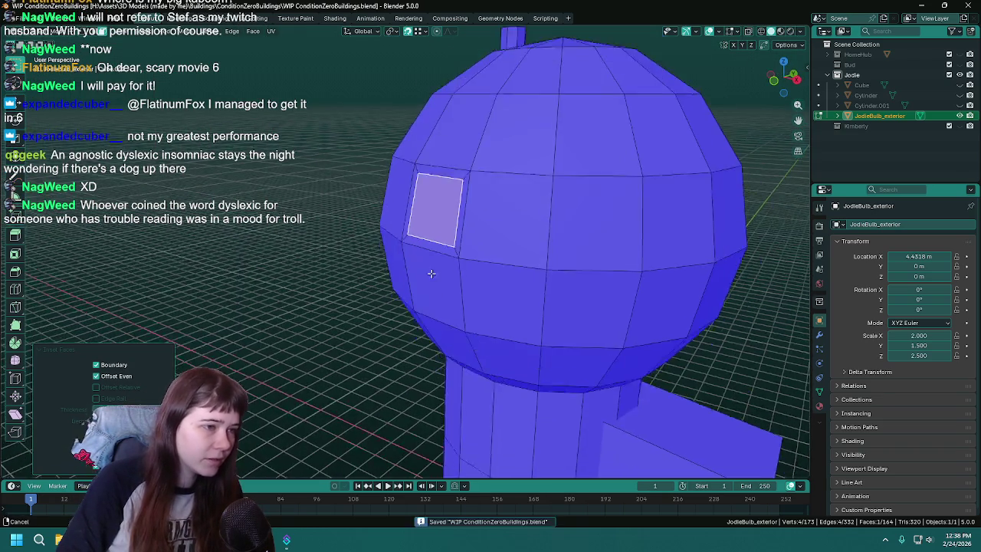
- Extrude the window face in place, then check the object from the front view
key("e")
right_click(331, 259)
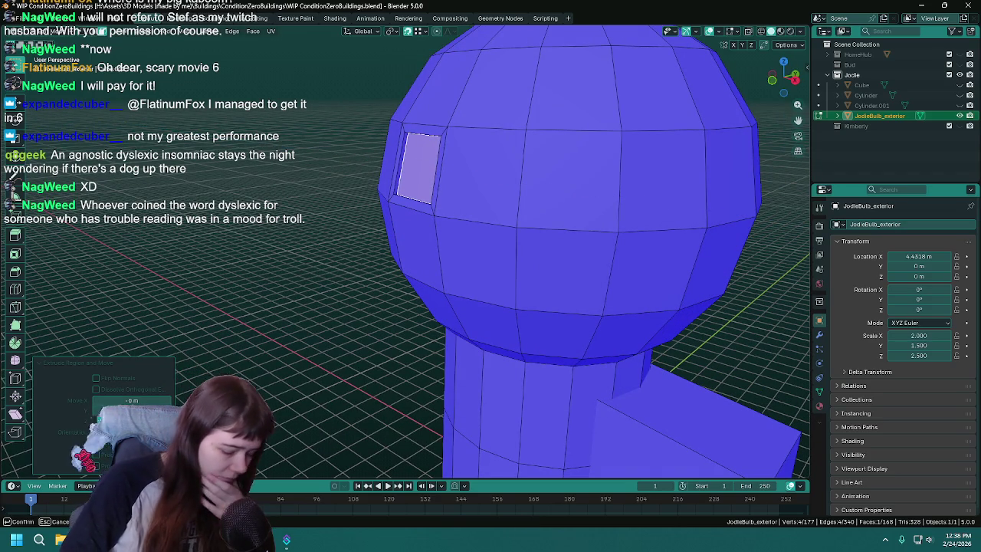
left_click(302, 281)
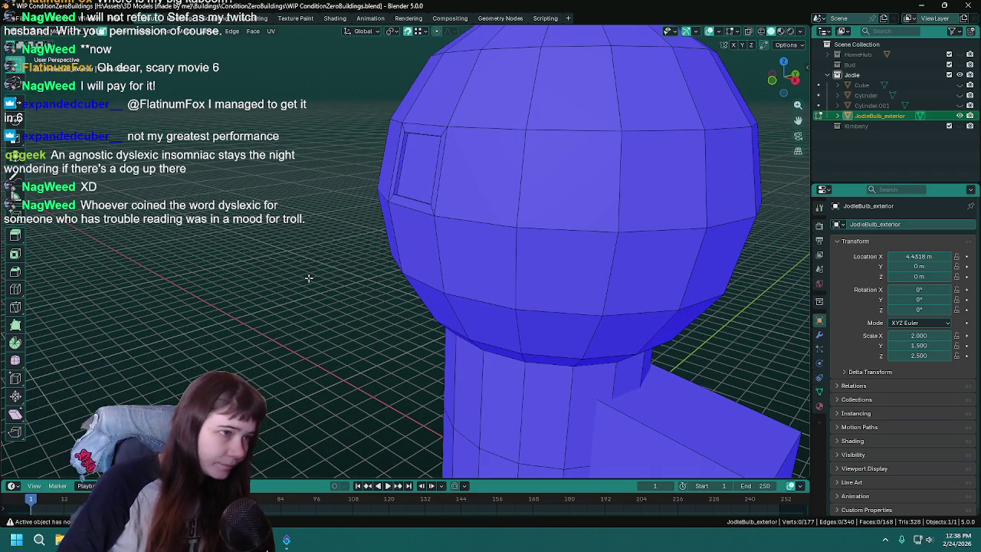
middle_click_drag(302, 281, 488, 303)
key("Tab")
scroll(427, 204, "up", 2)
key("KP_1")
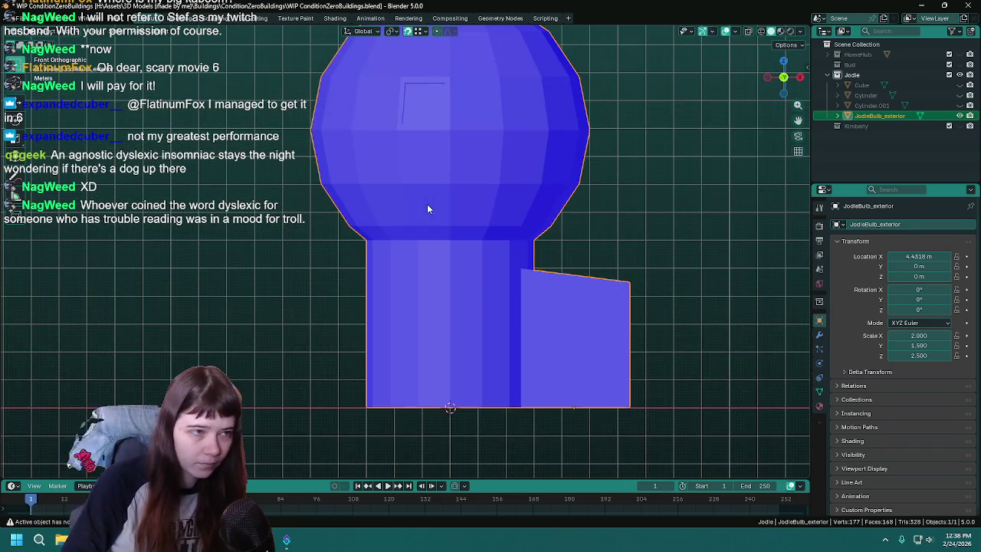
key("ctrl+s")
- Inset the window face again and select all the linked recessed window faces
key("Tab")
scroll(466, 146, "up", 3)
left_click(383, 219)
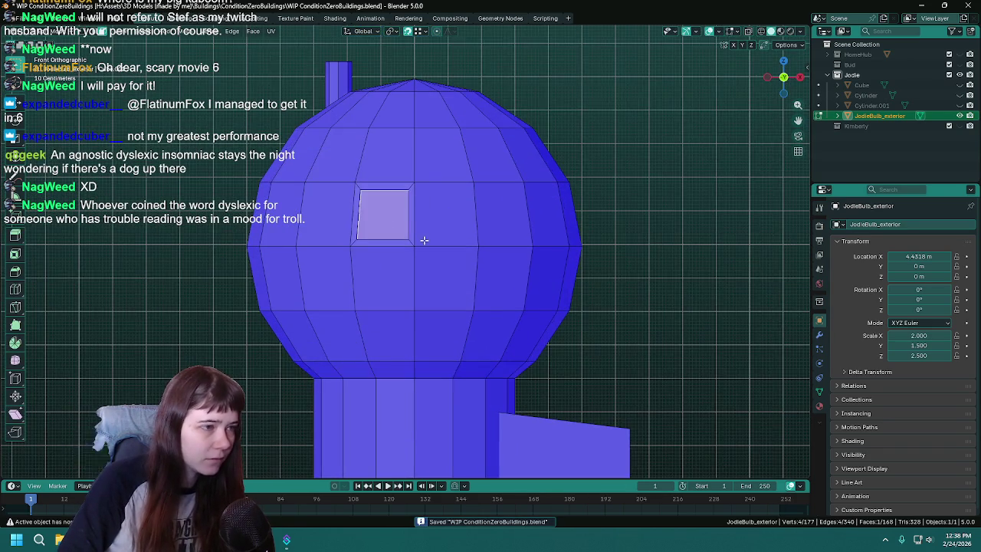
scroll(421, 246, "up", 2)
scroll(426, 242, "up", 2, "shift")
scroll(427, 238, "up", 3)
mouse_move(456, 181)
middle_mouse_down()
mouse_move(470, 191)
mouse_move(442, 197)
middle_mouse_up()
key("i")
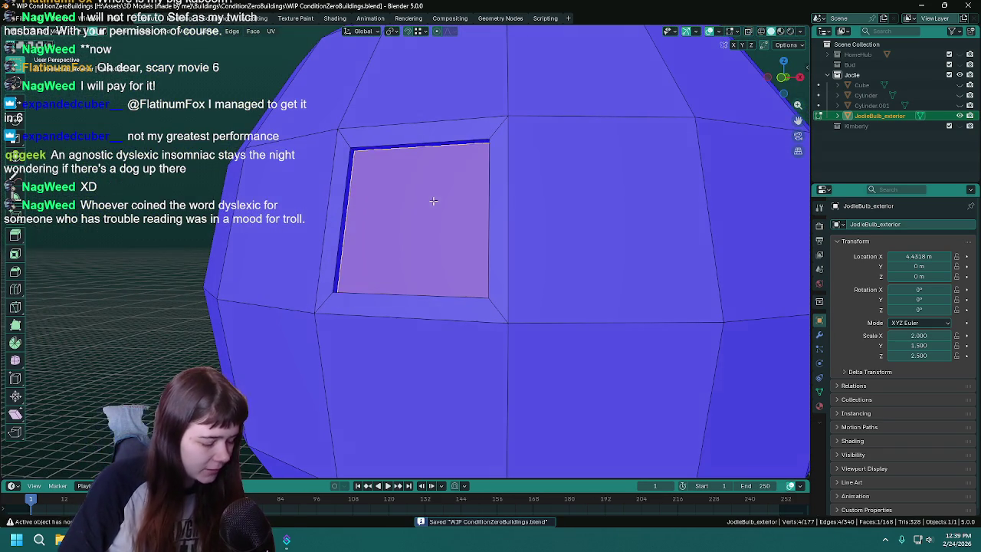
left_click(352, 148)
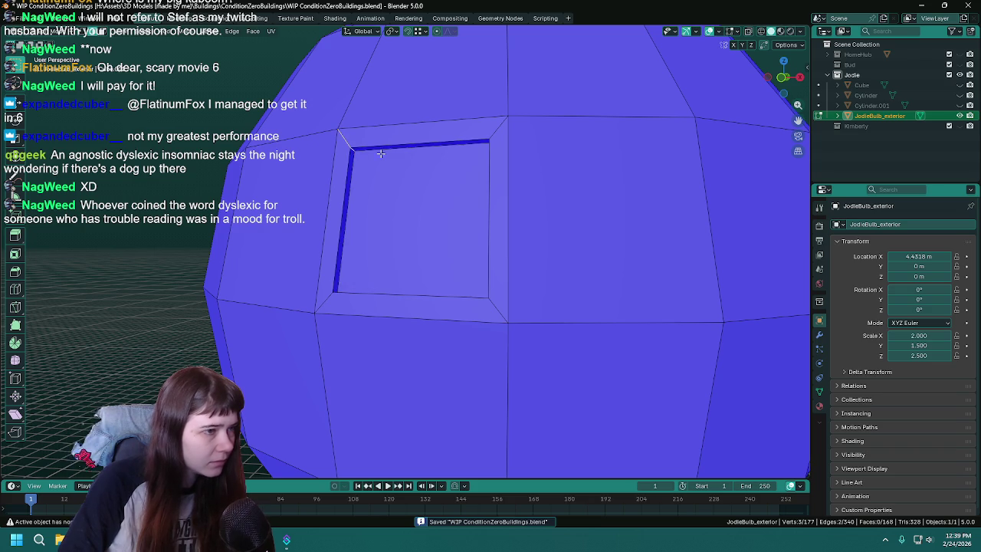
key("l")
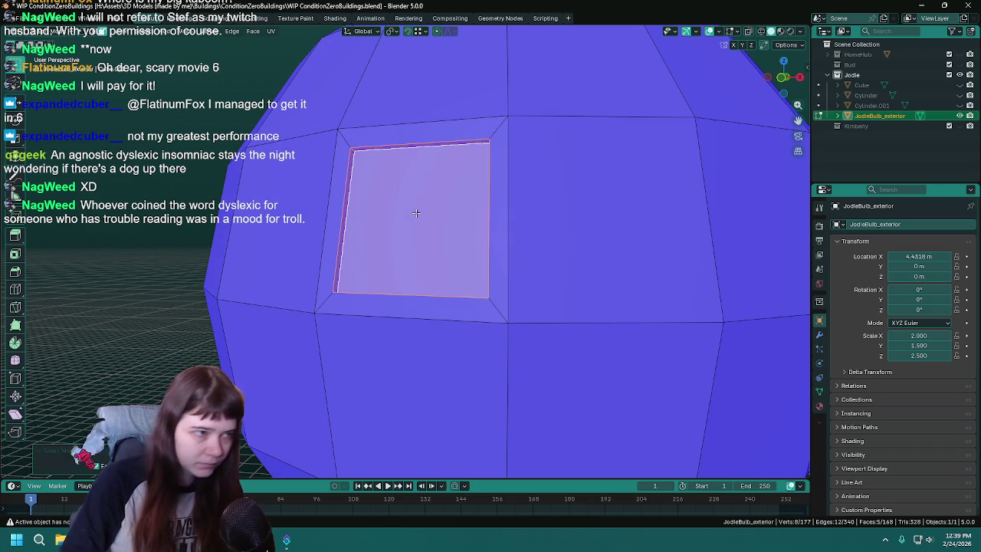
middle_click_drag(404, 206, 429, 216)
key("F3")
type("make")
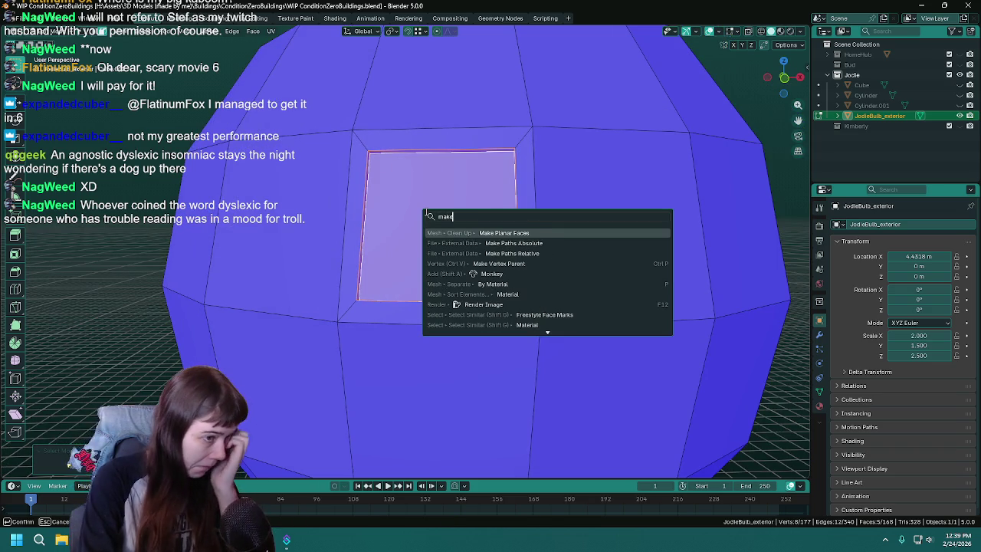
type(" s")
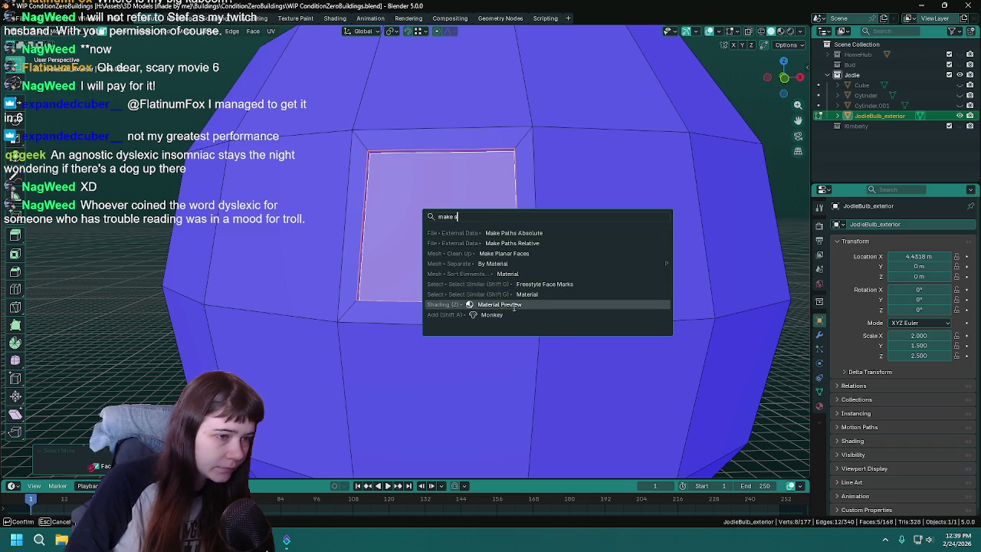
key("Escape")
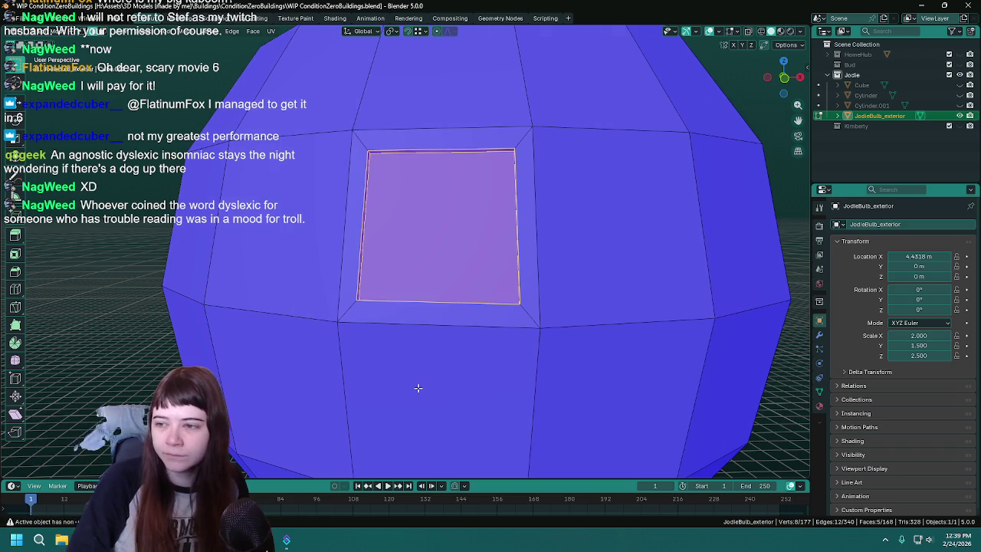
key("ctrl+s")
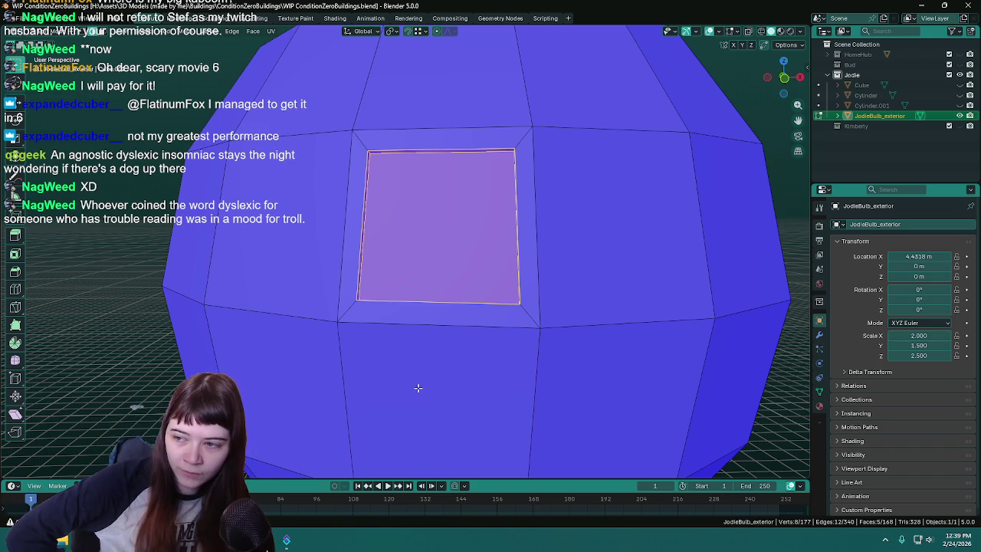
key("ctrl+s")
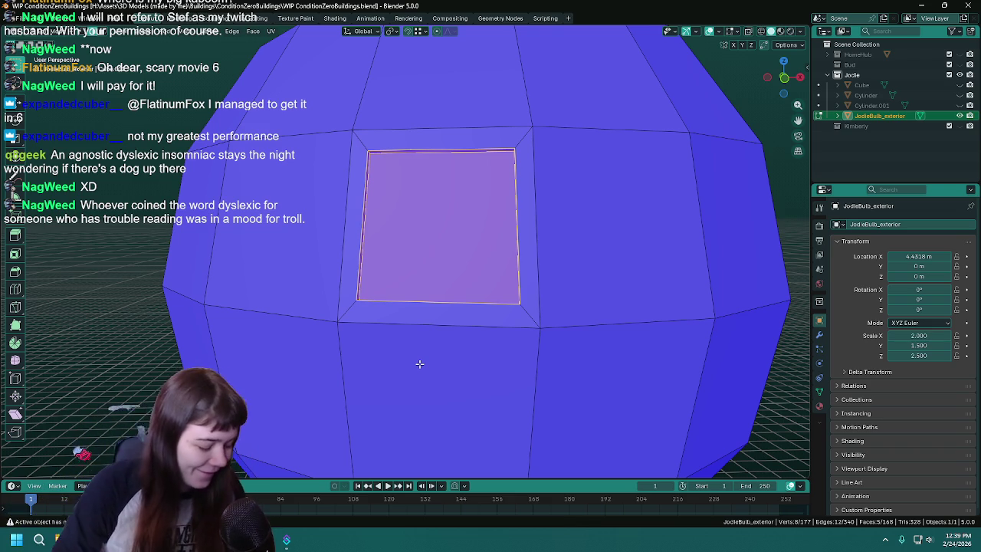
key("ctrl+s")
middle_click_drag(508, 291, 554, 287)
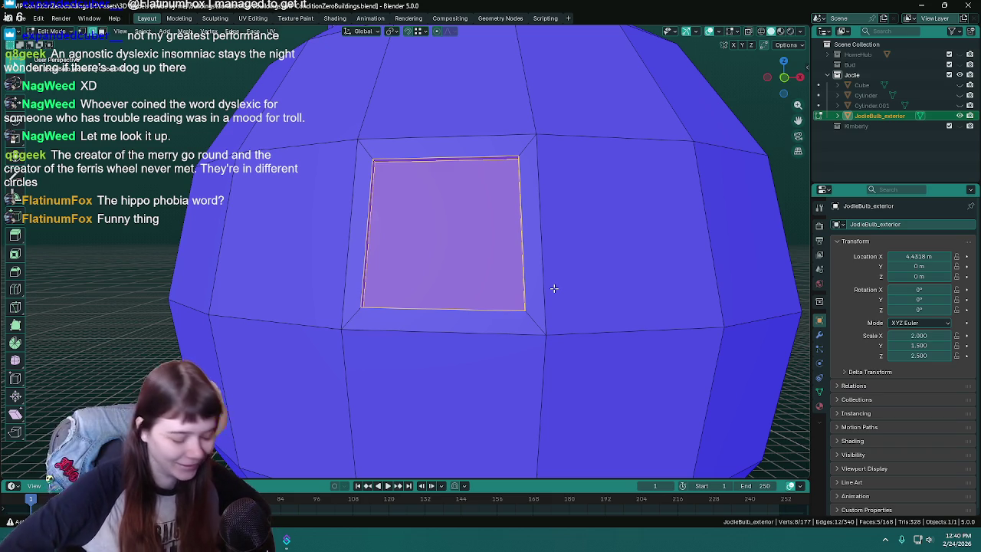
- Try Mesh > Transform > To Sphere on the window faces, then undo it
key("ctrl+s")
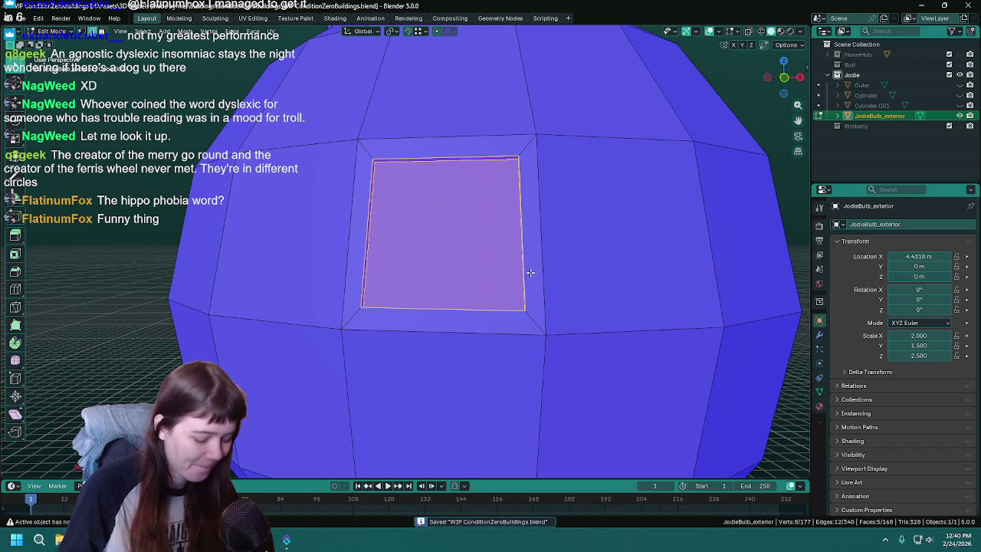
key("F3")
type("make")
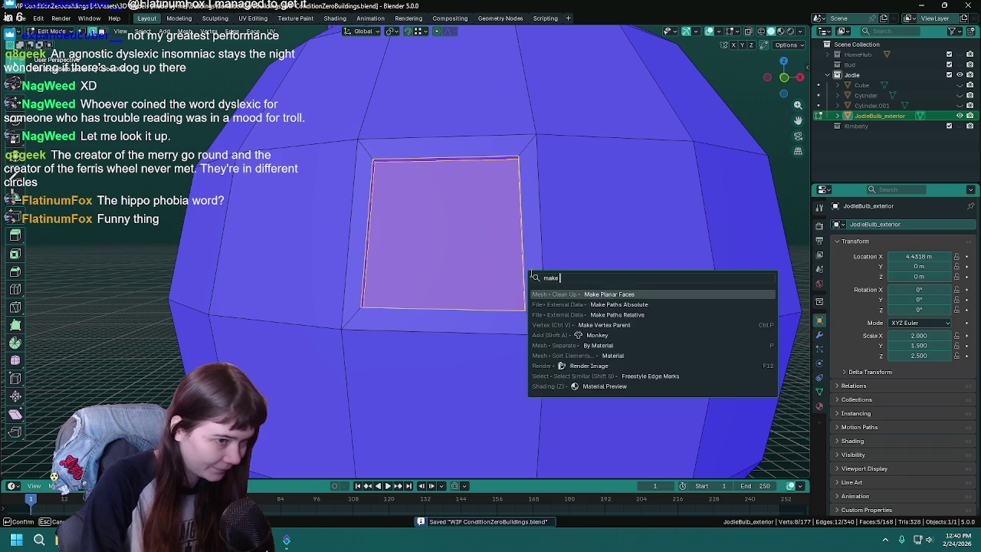
type(" spher")
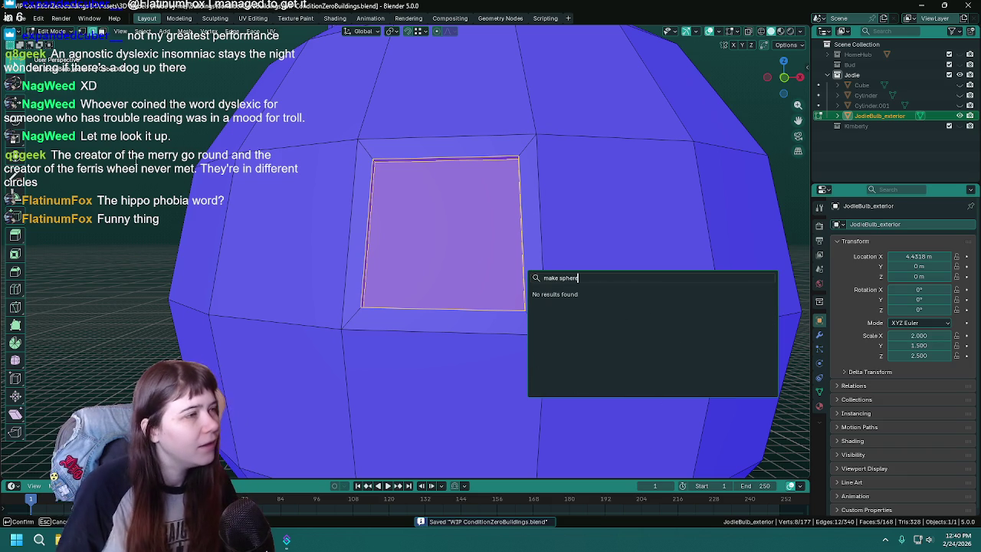
key("Escape")
left_click(185, 30)
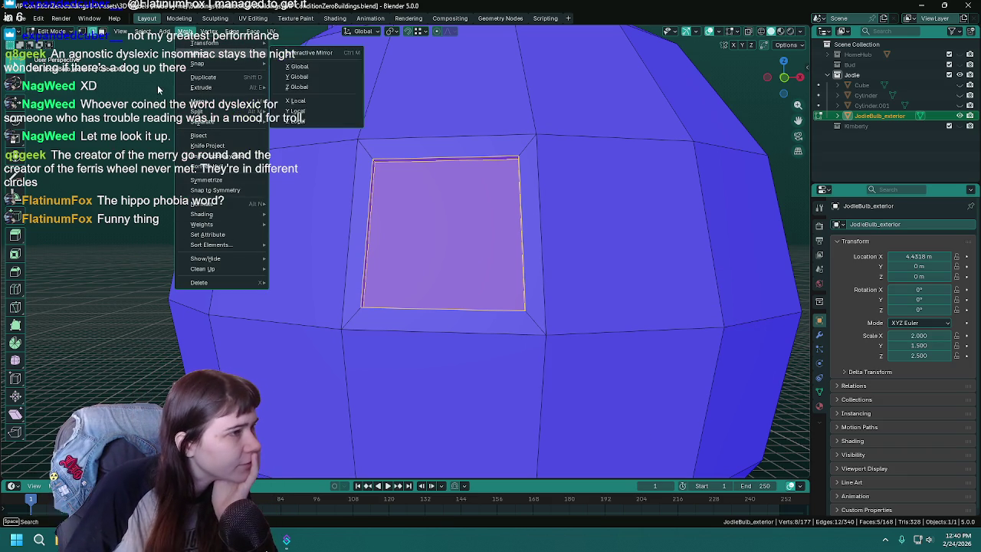
mouse_move(222, 42)
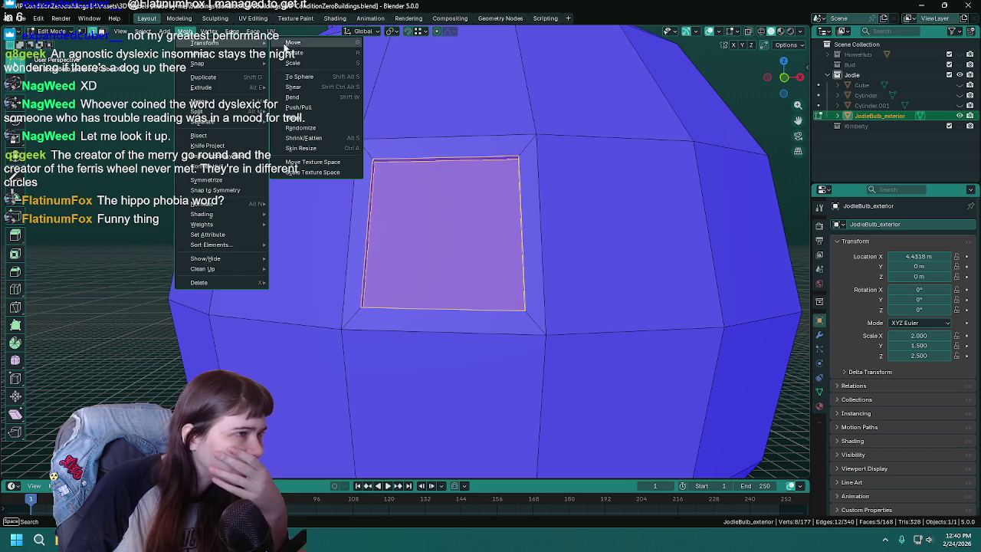
left_click(313, 78)
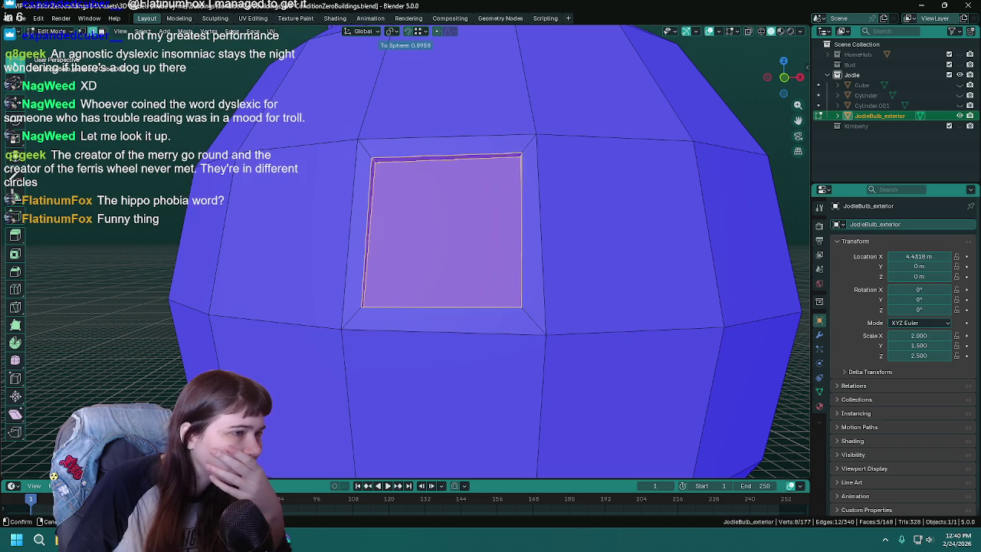
left_click(661, 180)
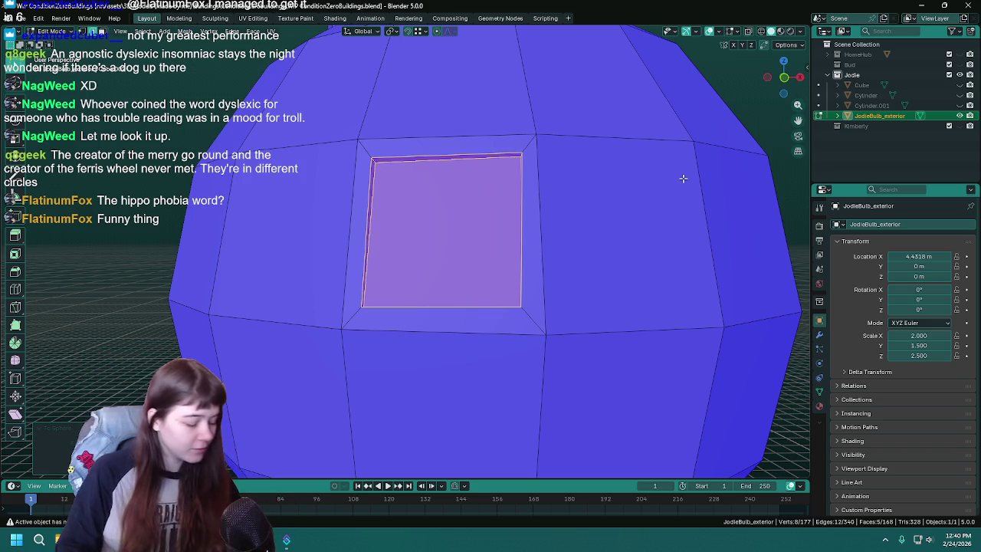
key("ctrl+z")
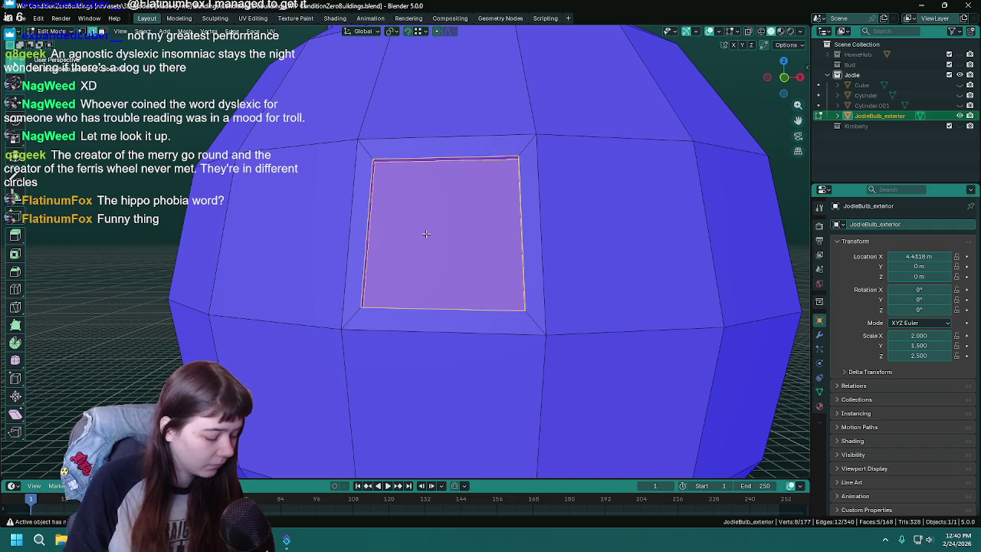
- Dissolve the edges of the window recess's side walls
left_click(426, 233)
right_click(426, 233)
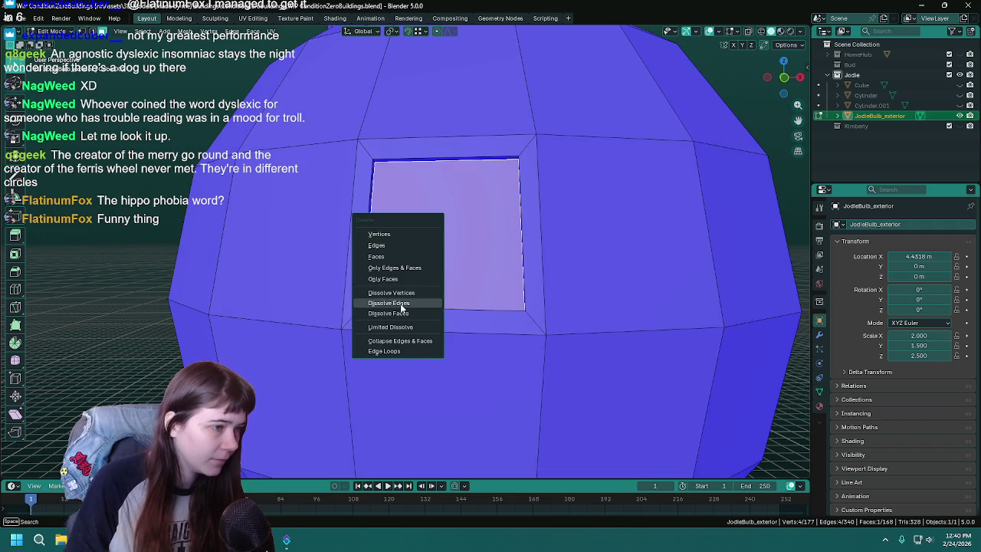
left_click(401, 307)
key("ctrl+s")
- Spherize the remaining window face with To Sphere at factor 1
left_click(426, 219)
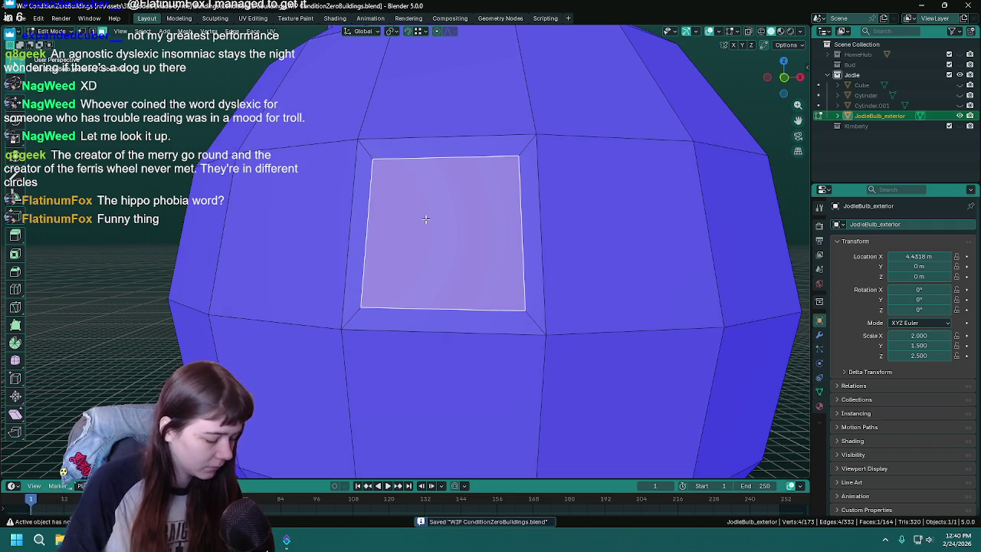
left_click(185, 31)
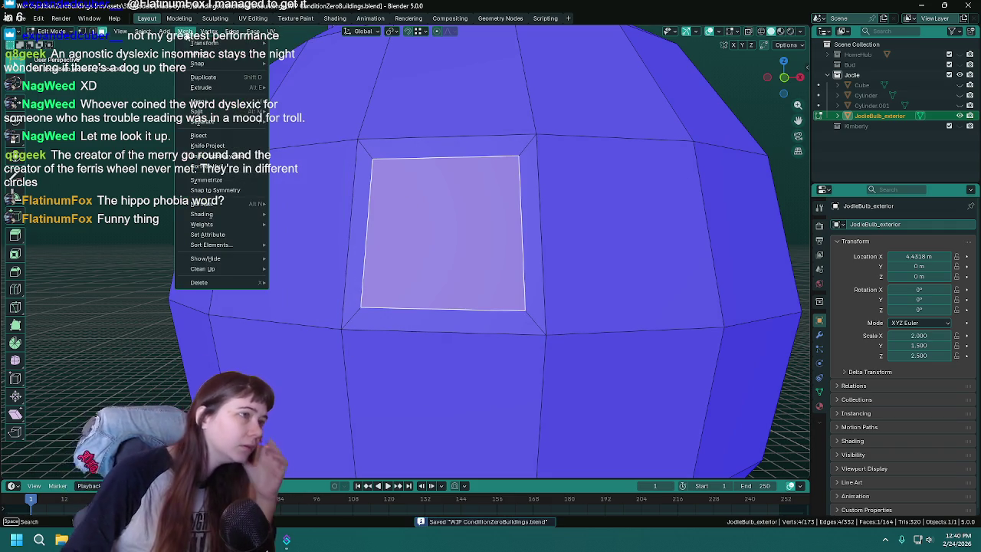
mouse_move(205, 43)
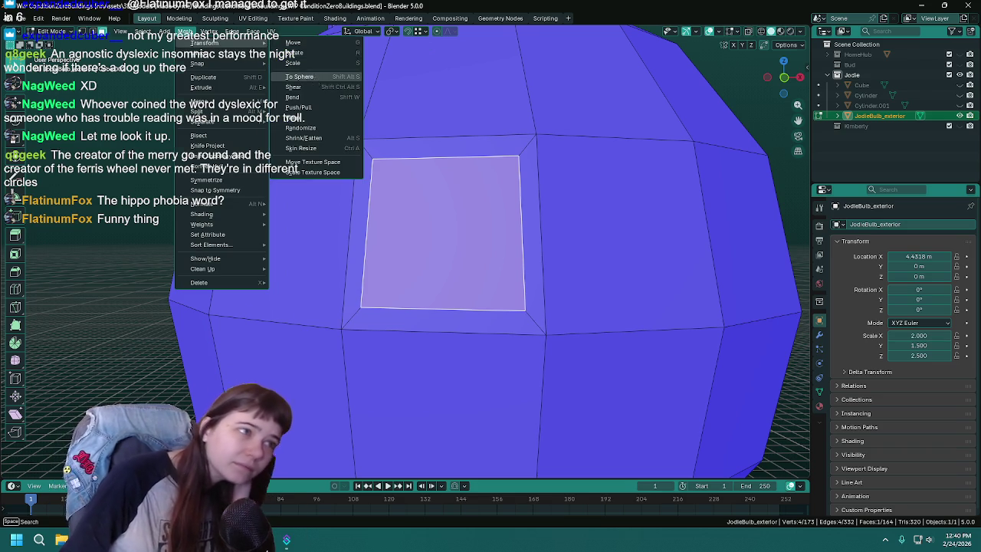
left_click(299, 77)
type("1")
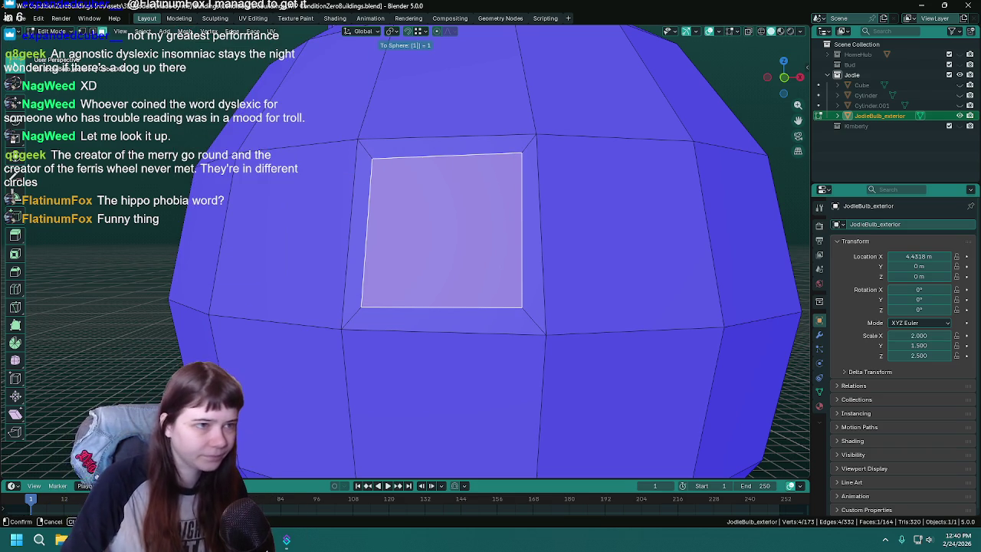
key("Return")
scroll(529, 361, "down", 2)
key("ctrl+s")
middle_click_drag(467, 326, 453, 323)
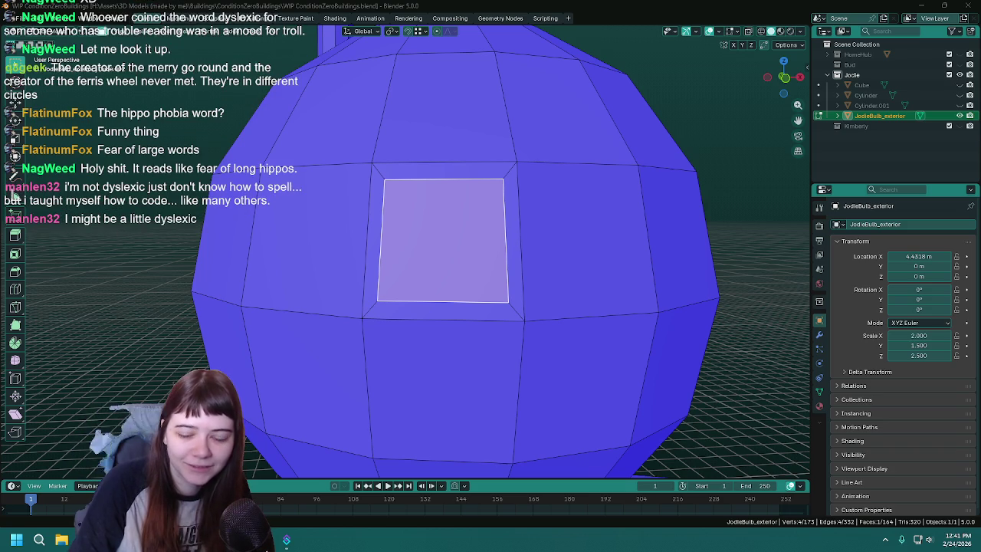
- Zoom out and save WIP ConditionZeroBuildings.blend
scroll(464, 248, "down", 2)
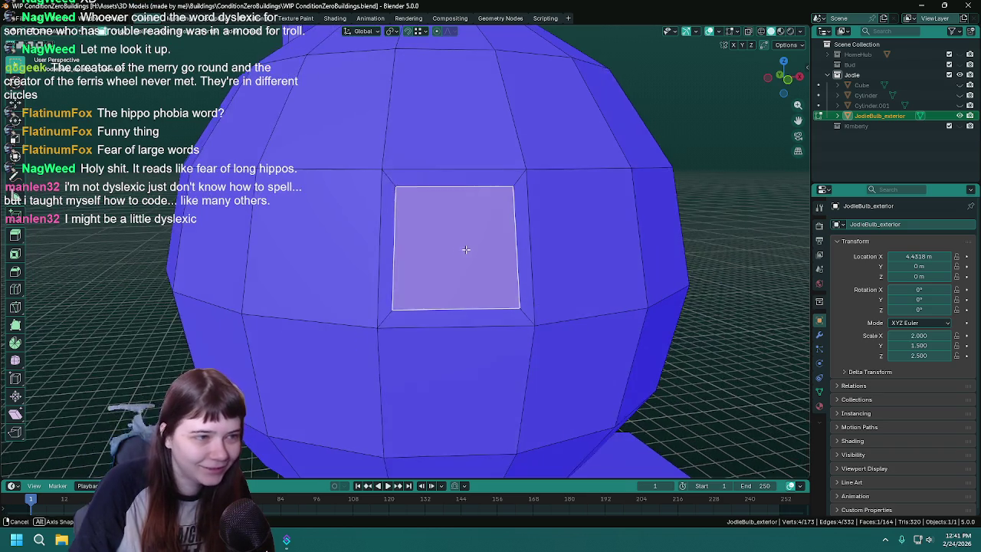
scroll(449, 241, "down", 2)
key("ctrl+s")
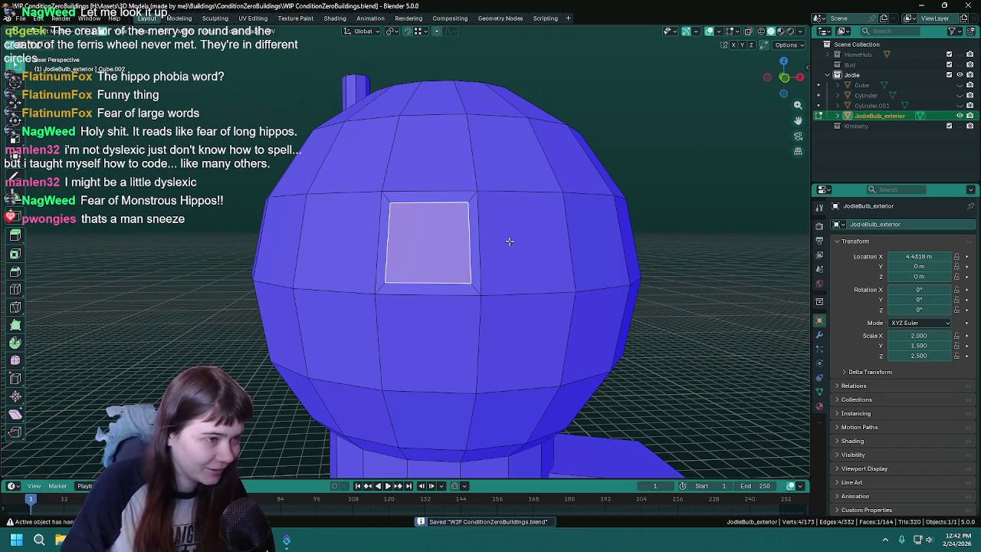
- Add centred horizontal and vertical edge loops through the window face
key("ctrl+s")
key("ctrl+r")
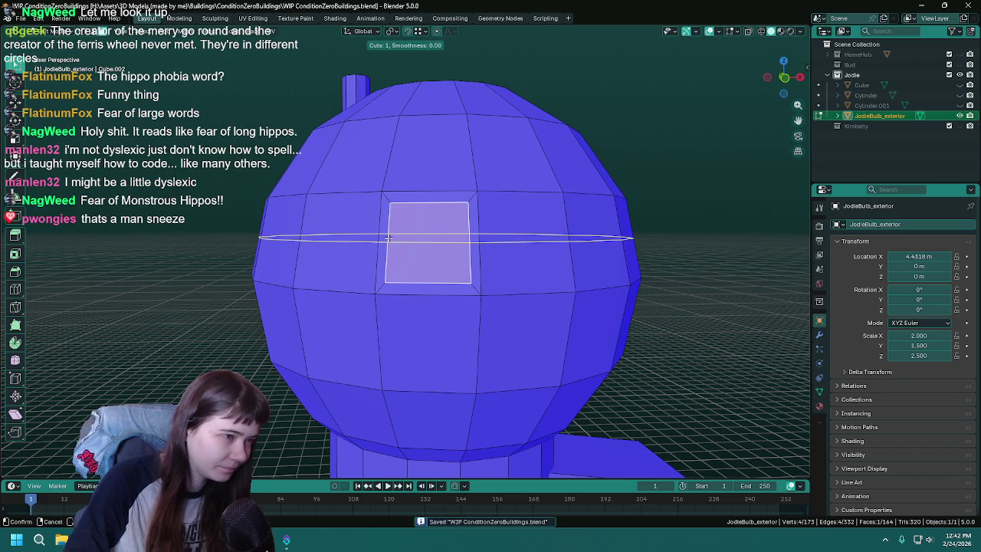
left_click(388, 238)
right_click(388, 238)
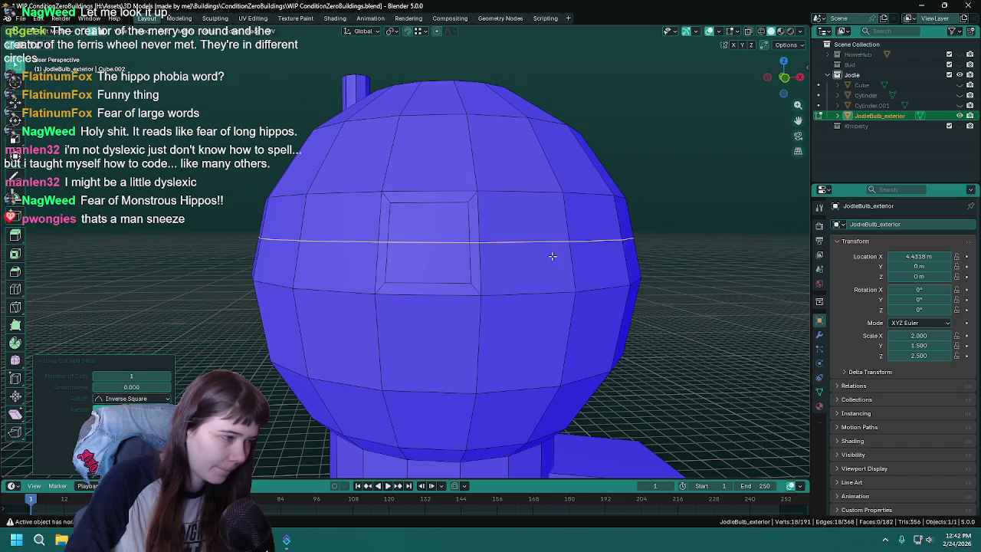
scroll(438, 248, "up", 1)
key("ctrl+r")
left_click(436, 182)
scroll(435, 184, "down", 1)
key("ctrl+s")
scroll(433, 307, "down", 3)
scroll(434, 369, "down", 1)
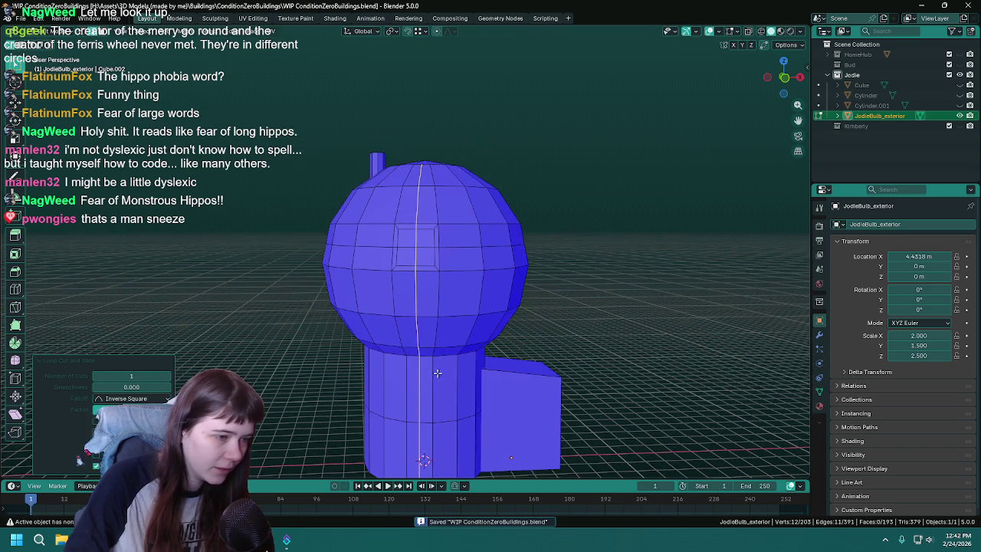
mouse_move(409, 326)
middle_mouse_down()
mouse_move(541, 344)
mouse_move(429, 261)
middle_mouse_up()
scroll(423, 250, "up", 4)
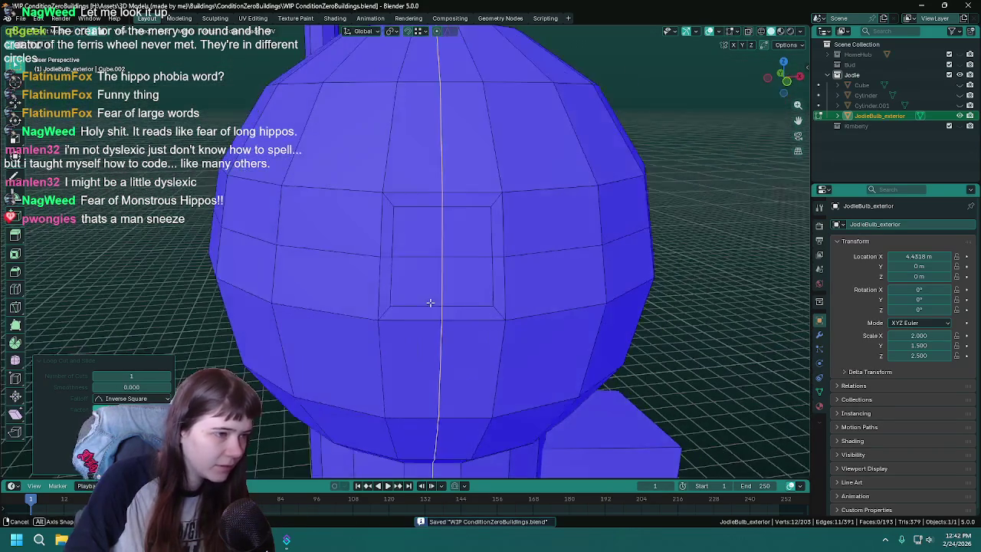
- Select the four window faces, test To Sphere on them, then undo it
key("3")
left_click(423, 252)
left_click(470, 225, "shift")
left_click(452, 276, "shift")
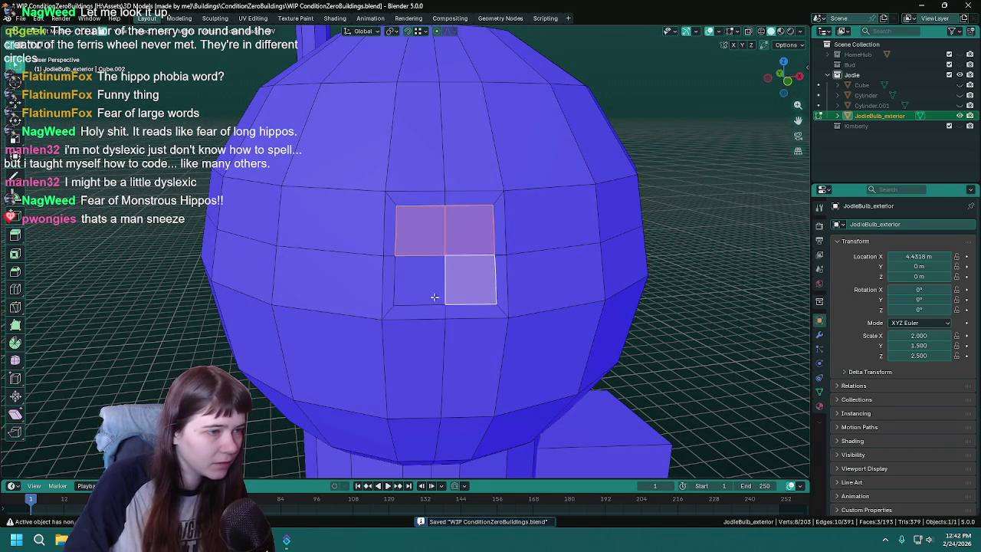
left_click(421, 280, "shift")
key("ctrl+s")
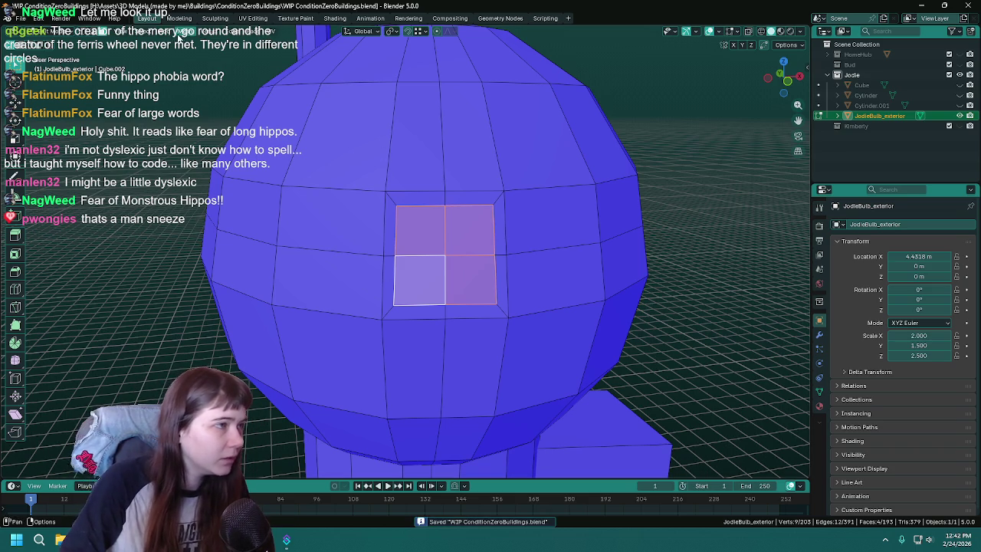
left_click(184, 31)
left_click(307, 77)
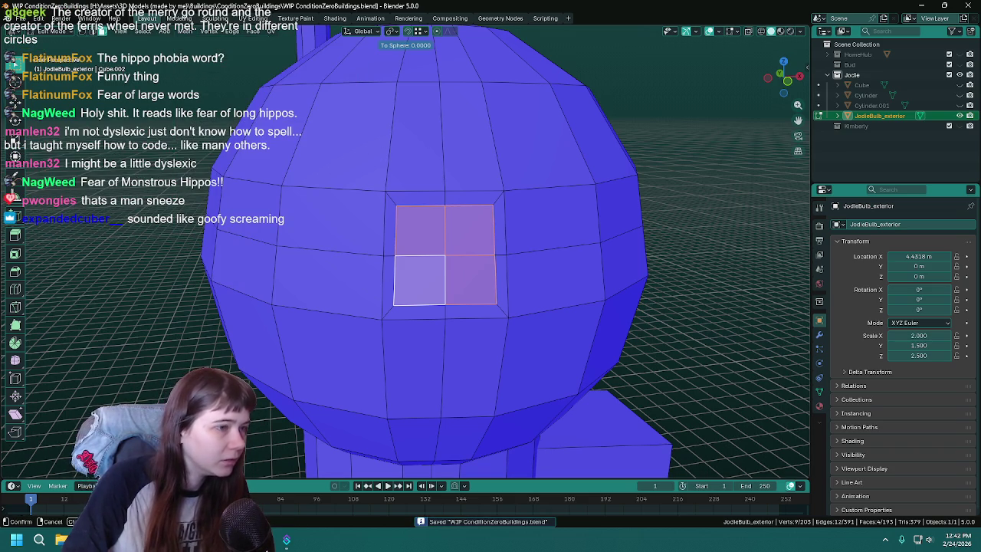
left_click(326, 76)
mouse_move(584, 317)
middle_mouse_down()
mouse_move(522, 298)
mouse_move(360, 330)
middle_mouse_up()
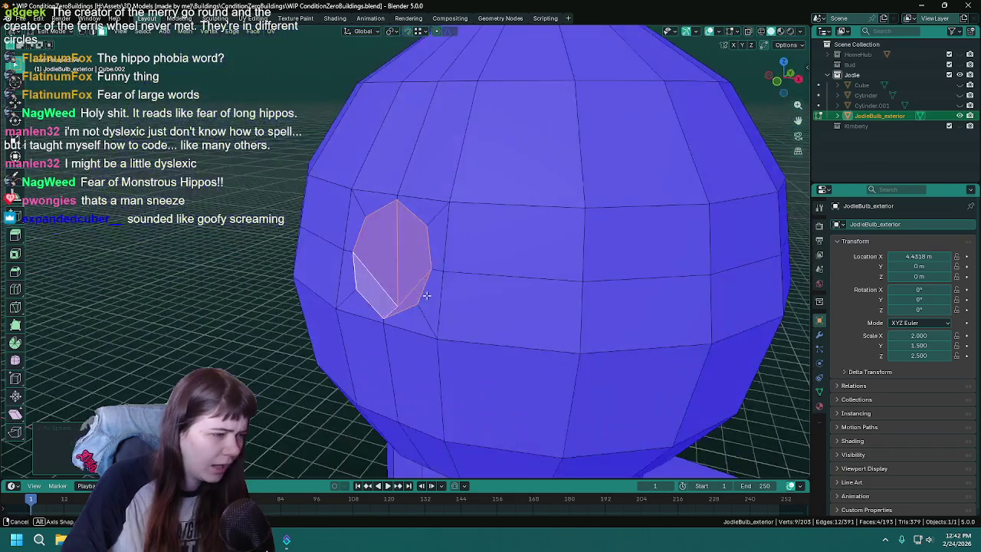
scroll(354, 331, "up", 2)
middle_click_drag(285, 367, 370, 327)
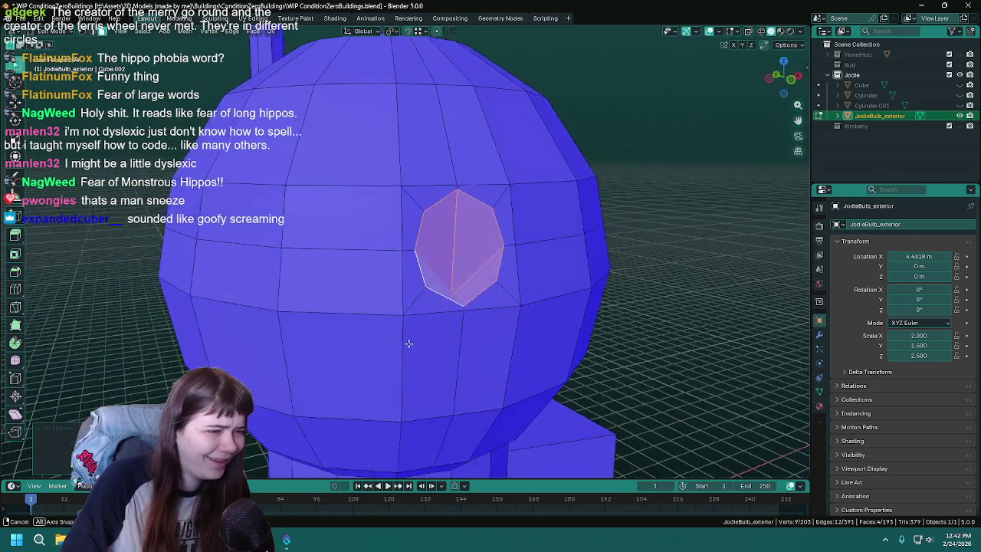
key("ctrl+z")
- Select the vertex at the centre of the window block
key("1")
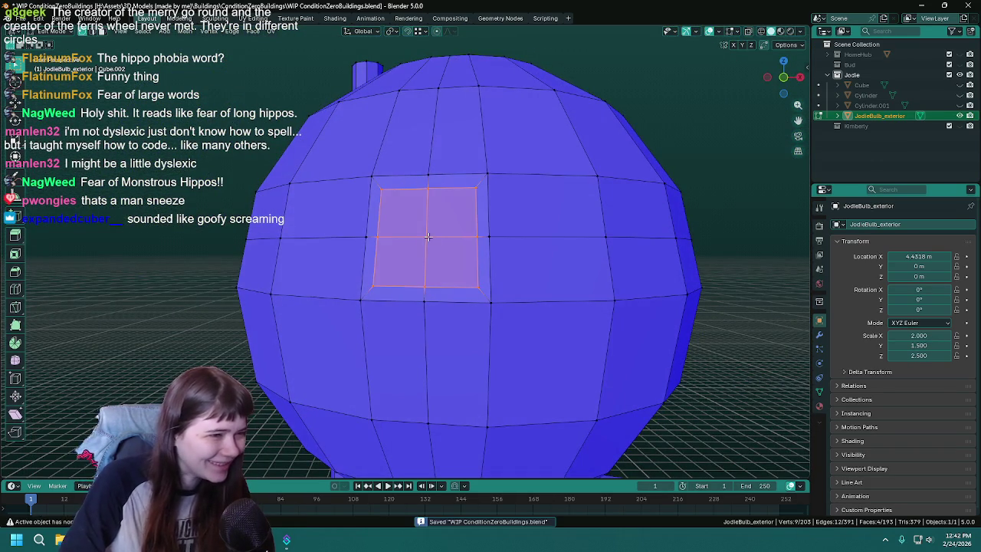
left_click(426, 237)
middle_click_drag(426, 238, 396, 231, "shift")
key("ctrl+s")
left_click(183, 32)
mouse_move(201, 63)
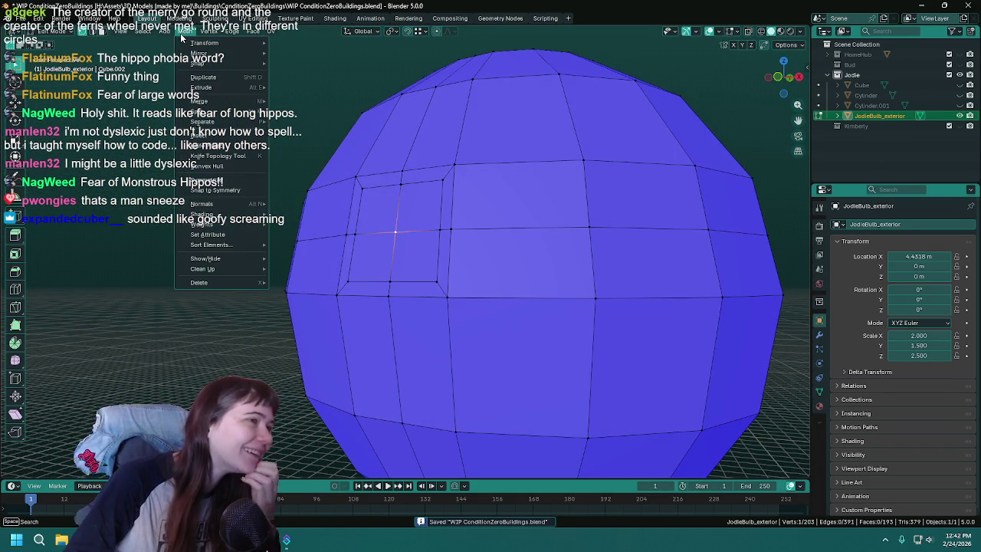
- Snap the 3D cursor to the centre vertex and set the pivot point to 3D Cursor
left_click(333, 91)
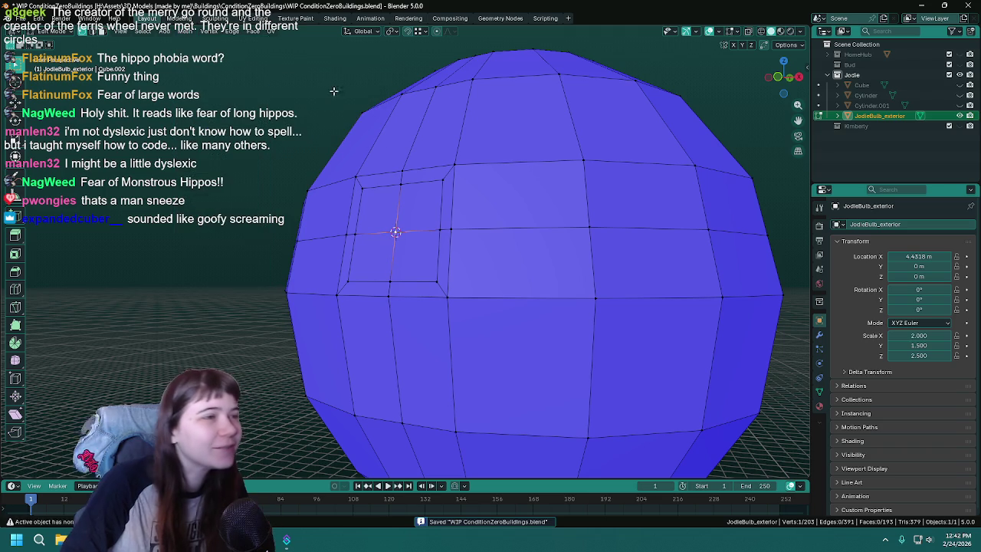
left_click(391, 31)
left_click(415, 69)
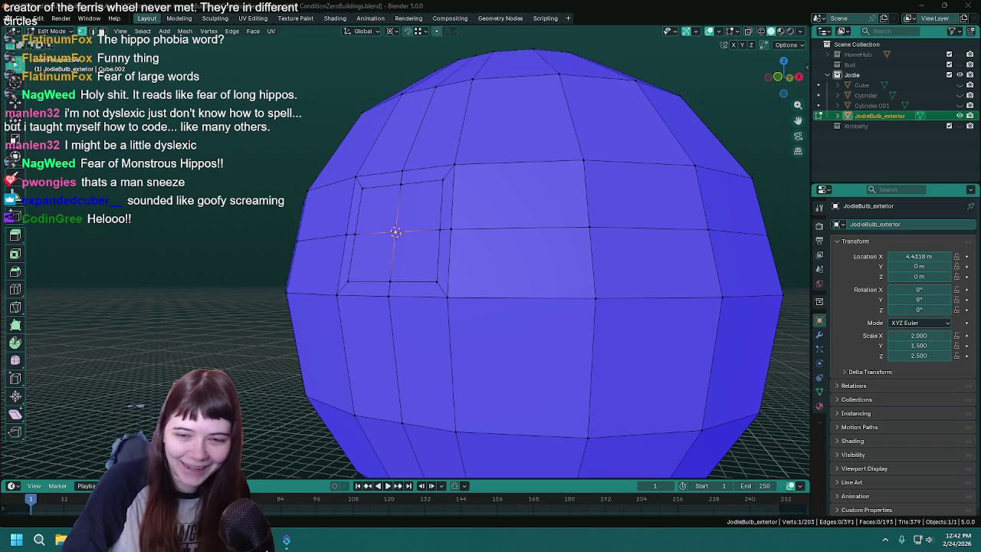
key("ctrl+s")
mouse_move(526, 276)
middle_mouse_down()
mouse_move(476, 272)
mouse_move(485, 275)
middle_mouse_up()
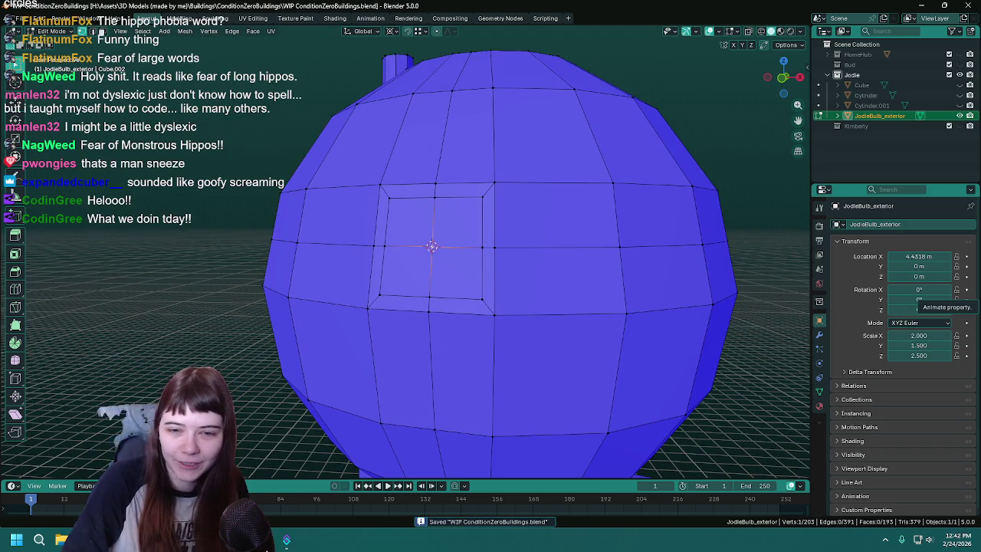
scroll(591, 324, "down", 5)
scroll(592, 293, "up", 1)
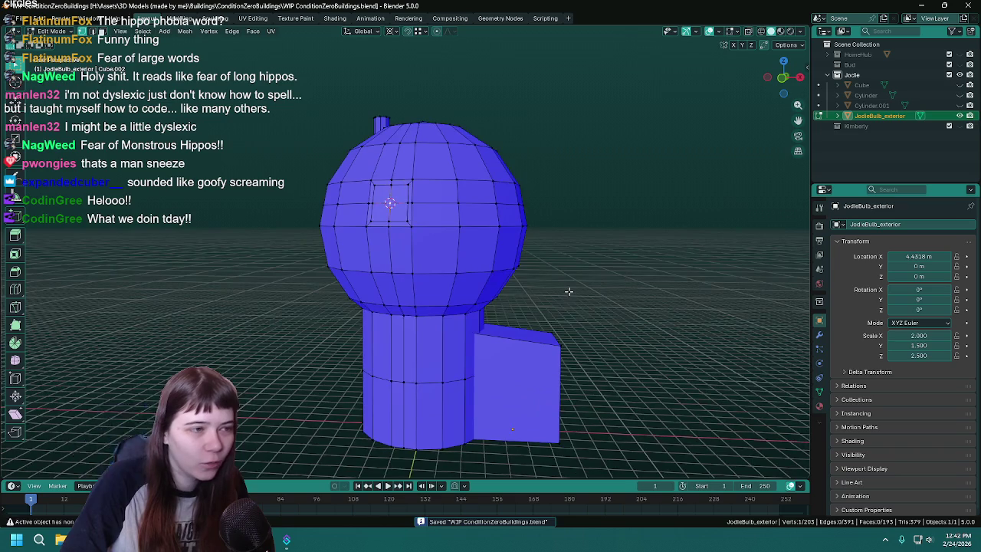
- Back in Edit Mode, select the four window faces
key("Tab")
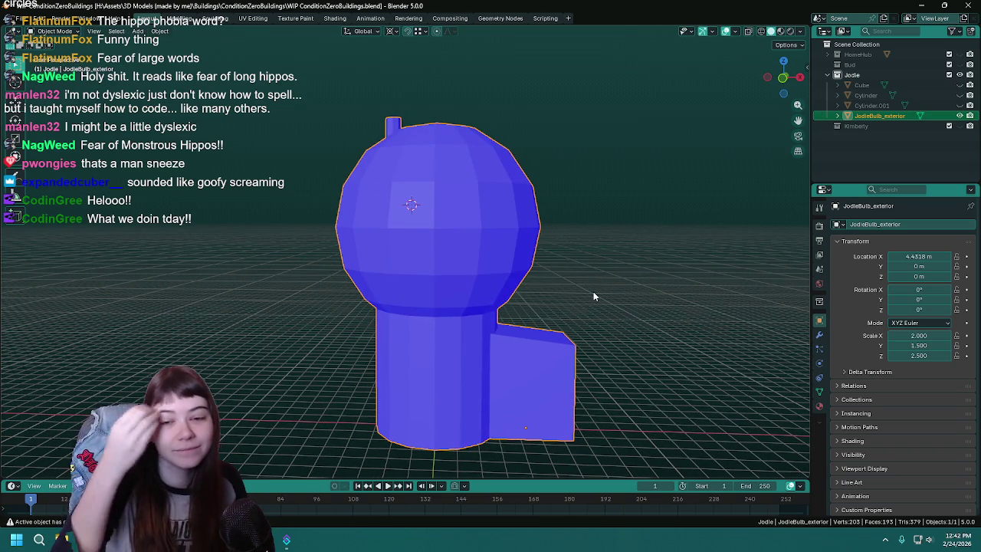
key("Tab")
scroll(593, 295, "up", 3)
scroll(445, 251, "up", 3)
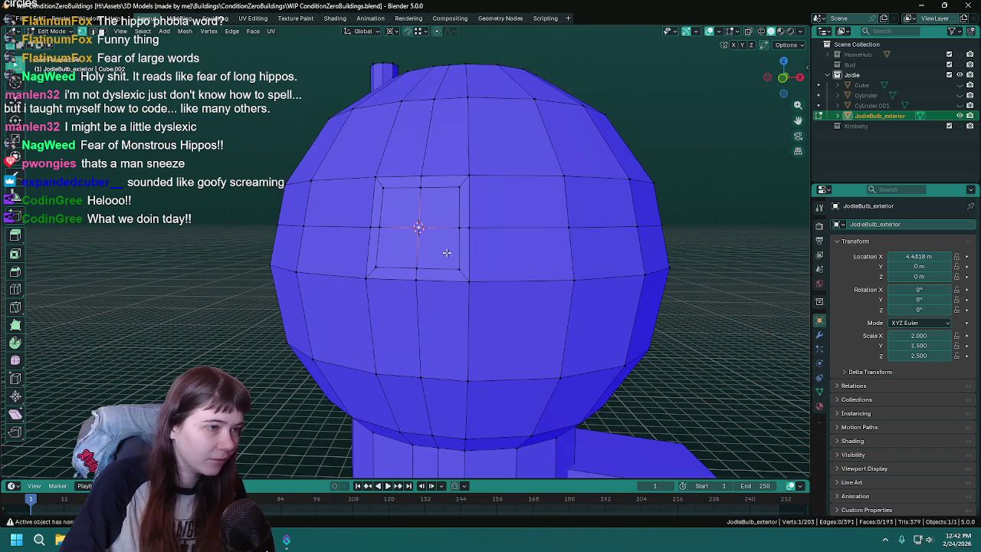
scroll(445, 251, "up", 1)
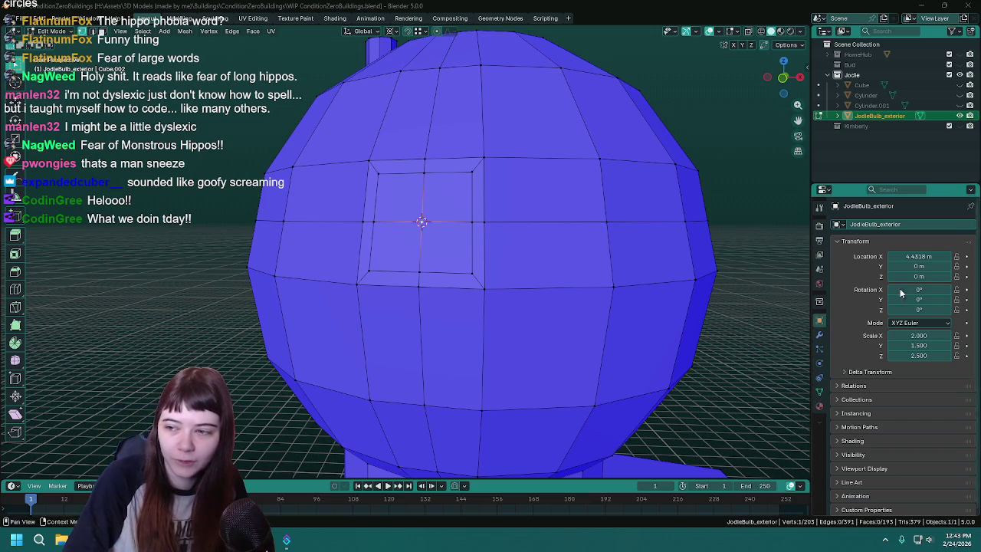
key("ctrl+s")
middle_click_drag(422, 222, 431, 224)
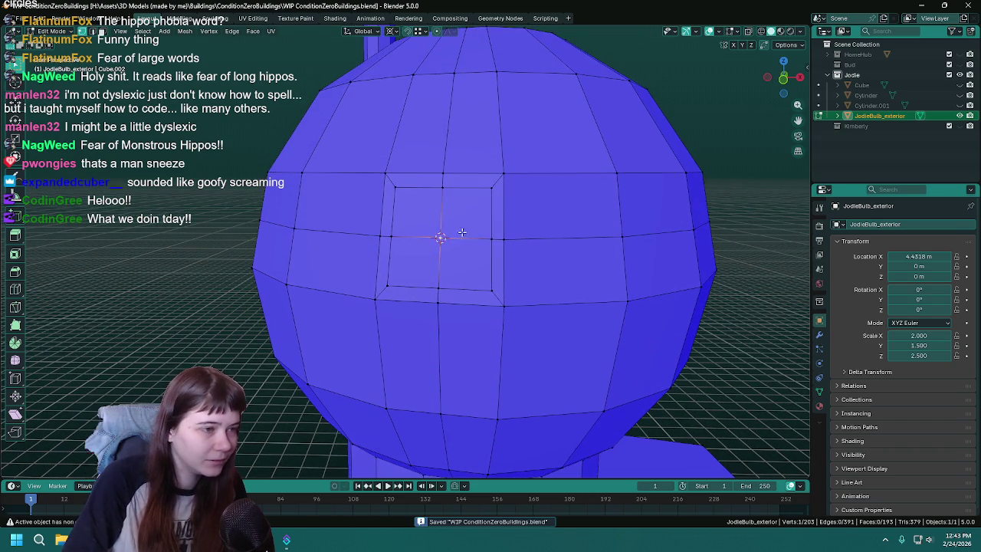
left_click(417, 213)
left_click(459, 222, "shift")
left_click(463, 266, "shift")
left_click(414, 265, "shift")
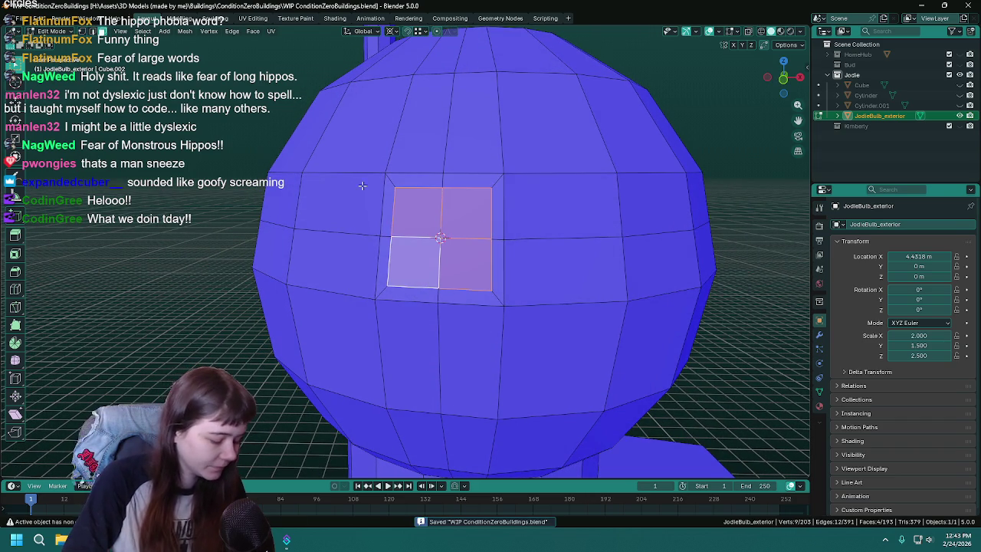
left_click(185, 30)
mouse_move(215, 43)
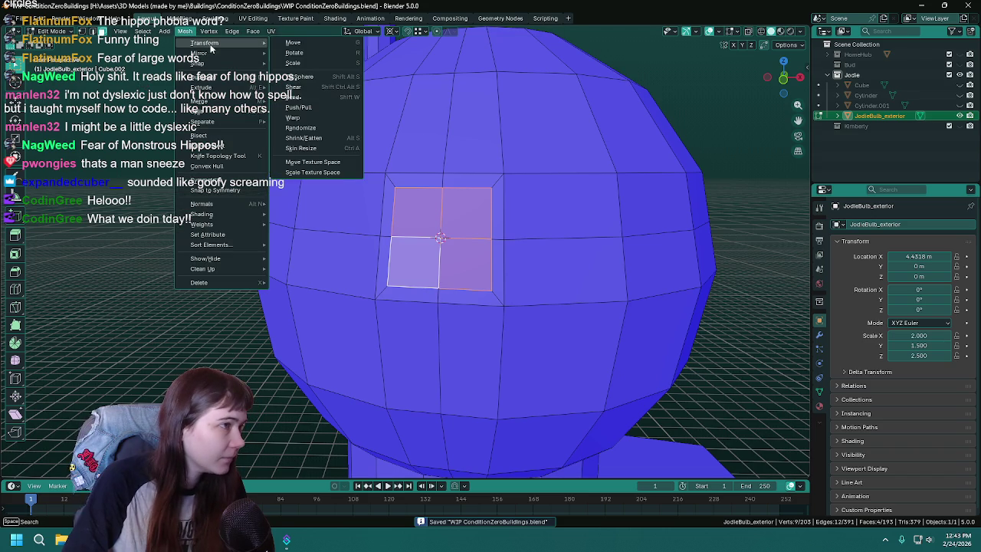
- Spherize the four window faces at factor 1 into an octagonal outline
left_click(322, 76)
key("1")
mouse_move(563, 304)
middle_mouse_down()
mouse_move(519, 332)
mouse_move(543, 309)
mouse_move(528, 344)
mouse_move(438, 339)
middle_mouse_up()
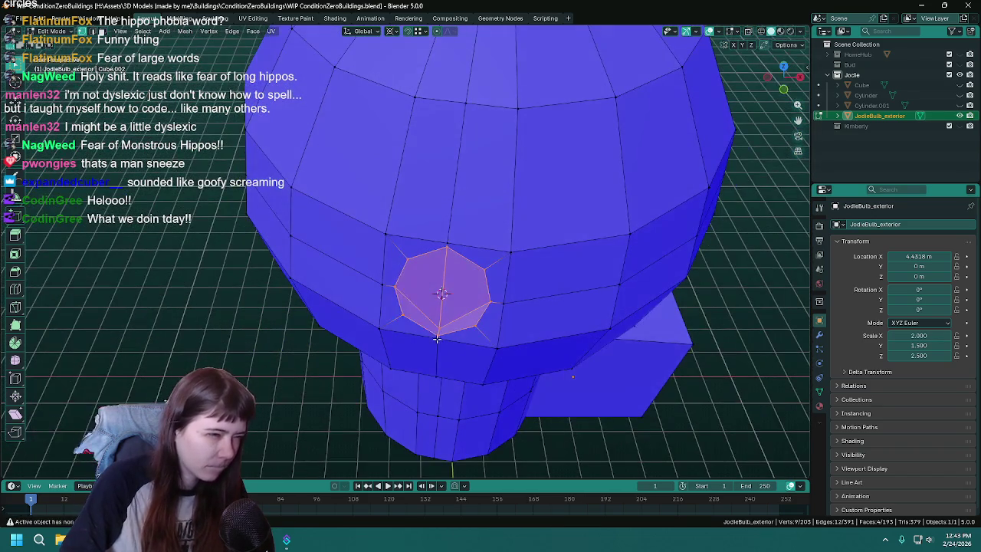
- Snap the displaced centre vertex back onto the 3D cursor and save
left_click(439, 327)
key("KP_1")
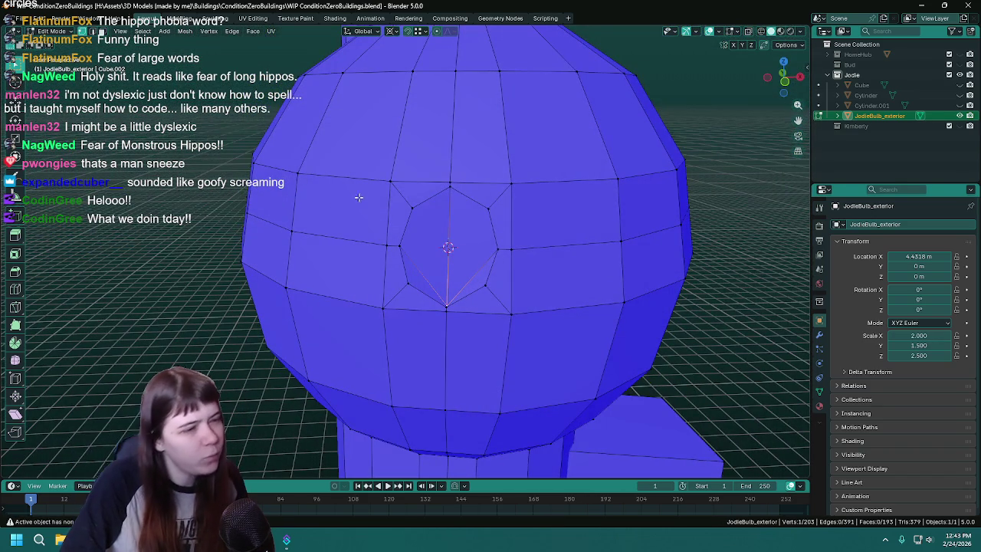
left_click(184, 30)
mouse_move(201, 63)
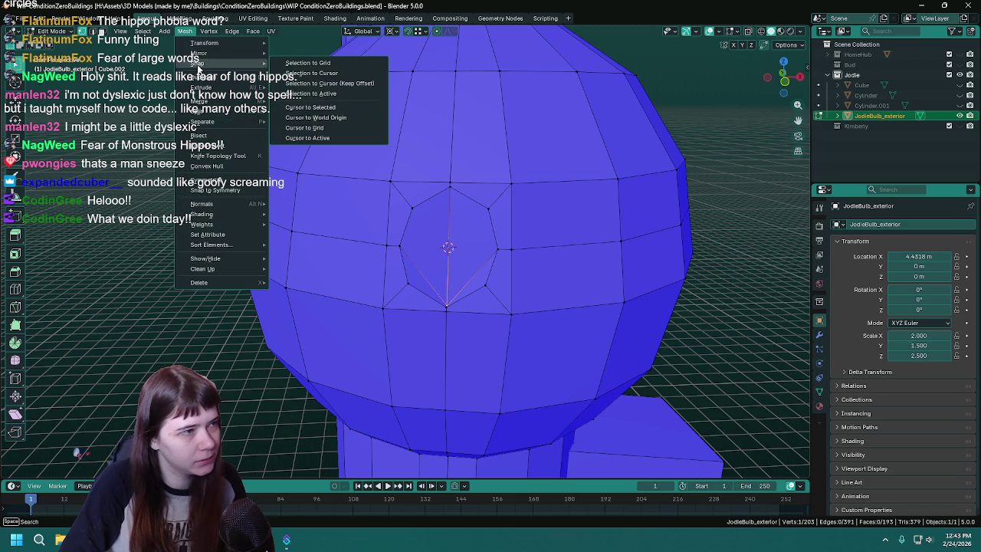
left_click(336, 73)
middle_click_drag(527, 254, 489, 244)
key("ctrl+s")
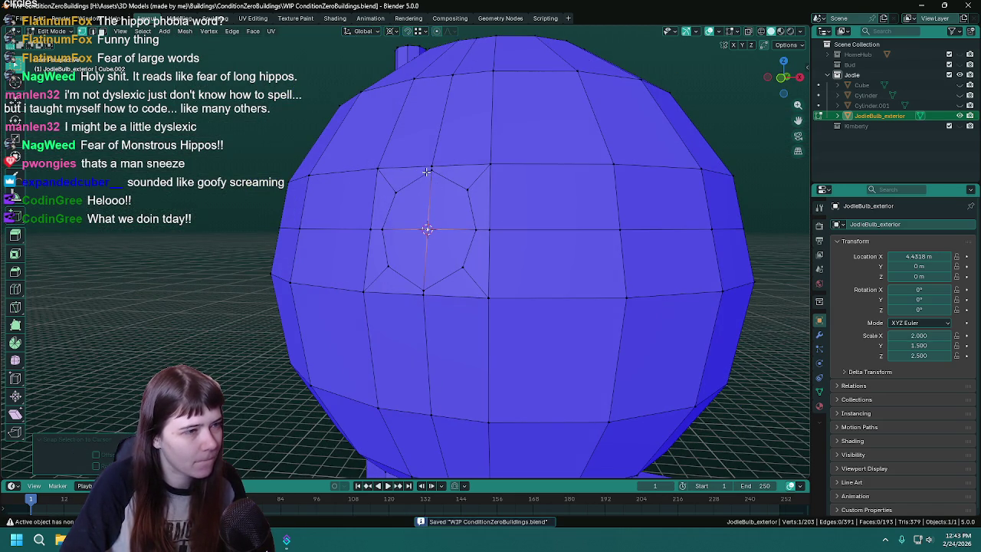
middle_click_drag(426, 172, 518, 250)
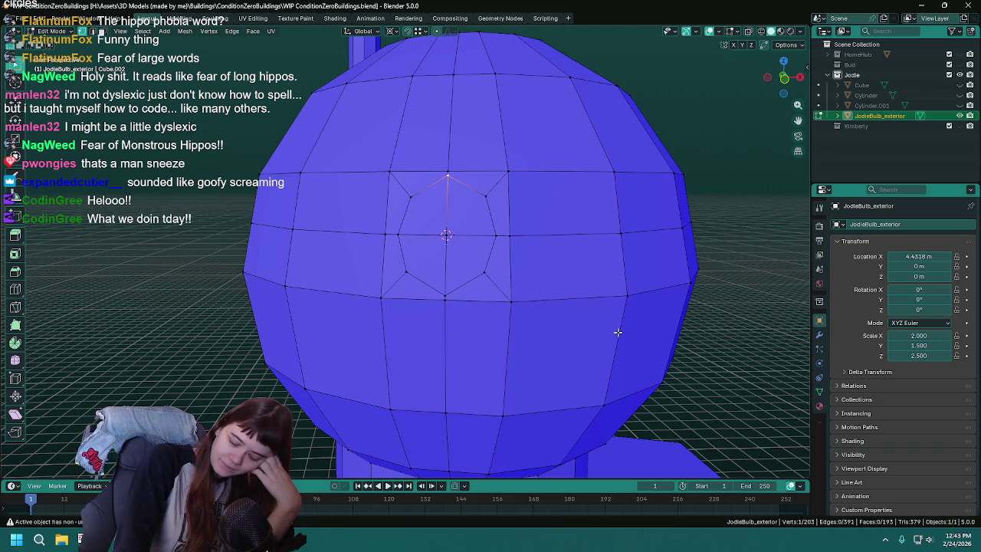
- Try vertex-sliding the octagon's top vertex twice, undoing the second slide
key("ctrl+s")
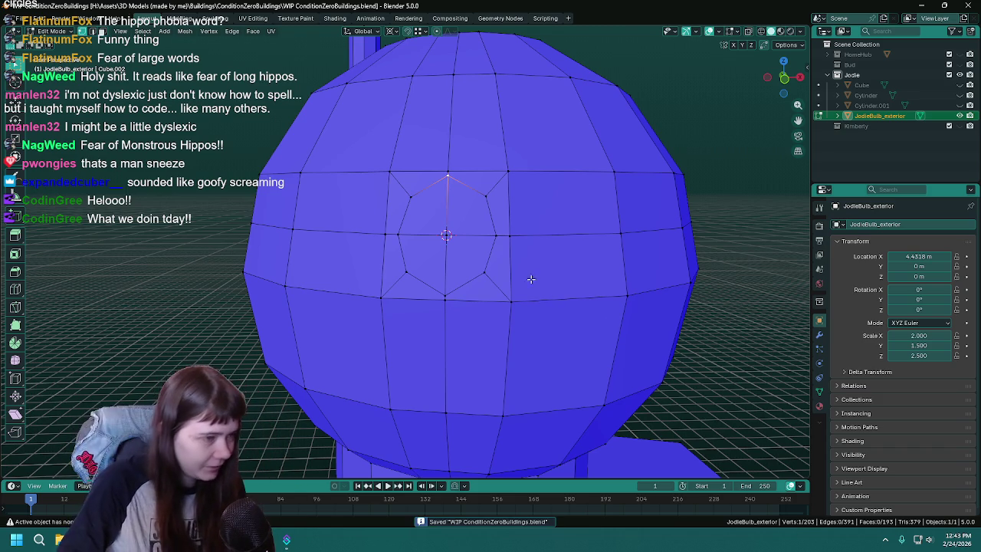
key("shift+v")
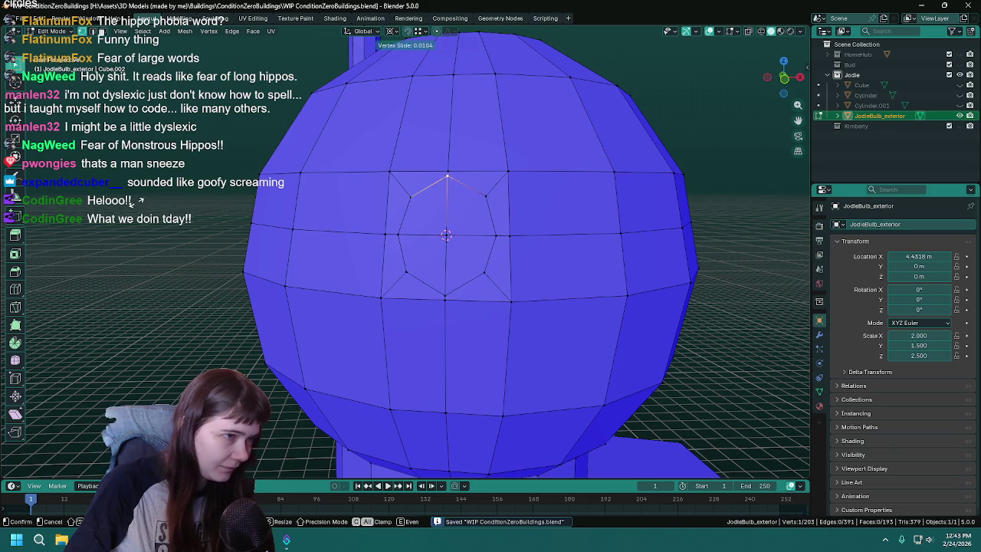
left_click(130, 203)
key("shift+v")
left_click(165, 229)
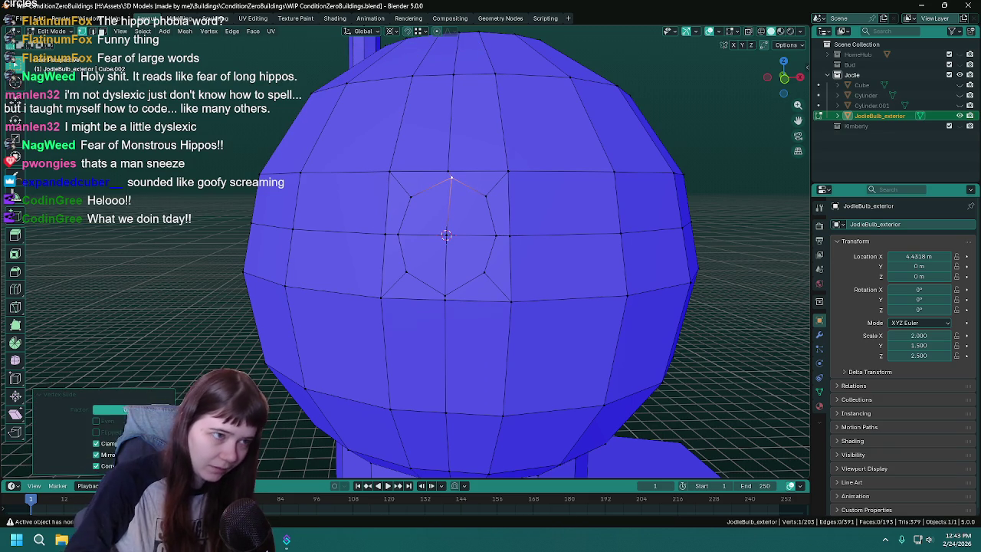
key("ctrl+z")
scroll(207, 321, "down", 2)
scroll(206, 291, "up", 2)
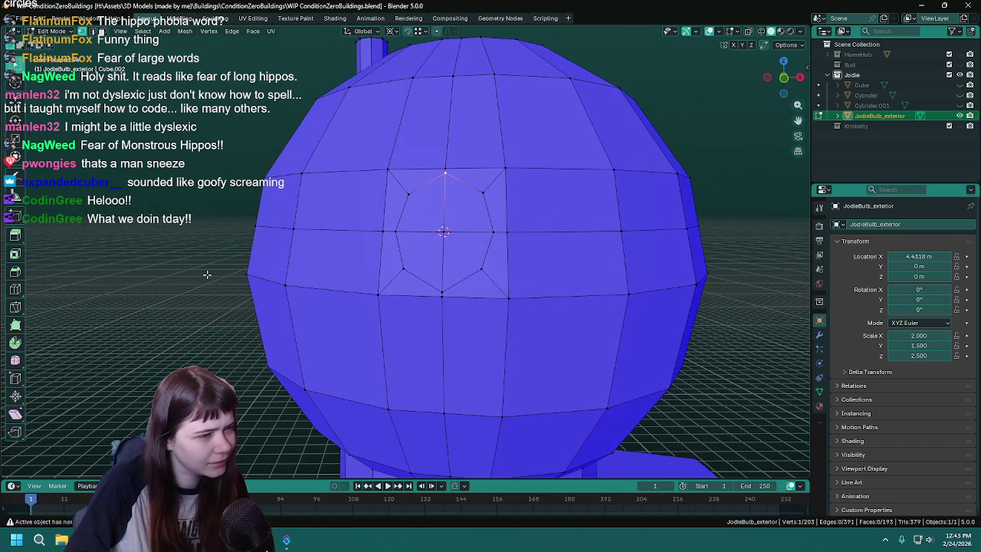
scroll(151, 258, "down", 1)
key("ctrl+s")
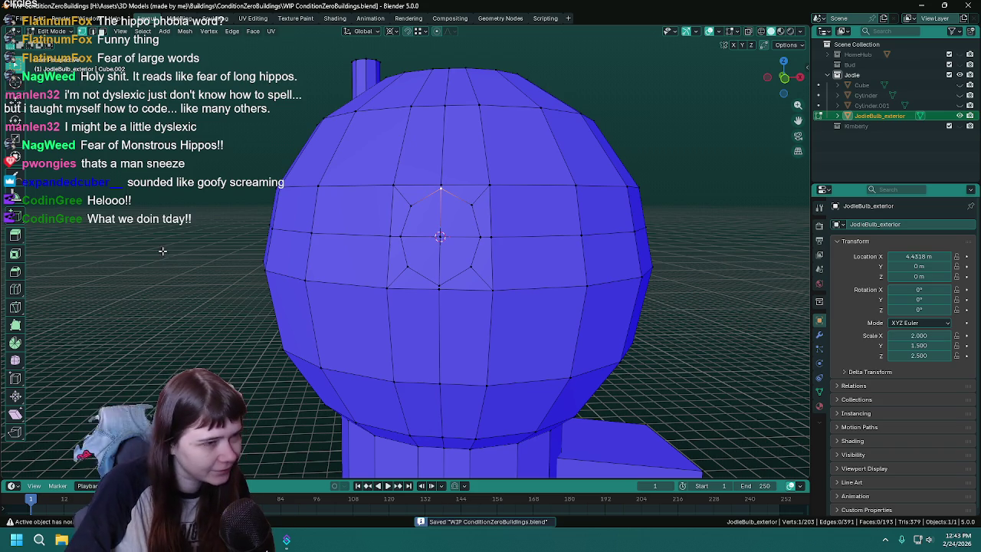
scroll(159, 258, "up", 1)
- Slide the top and bottom octagon vertices into place to even the outline
key("shift+v")
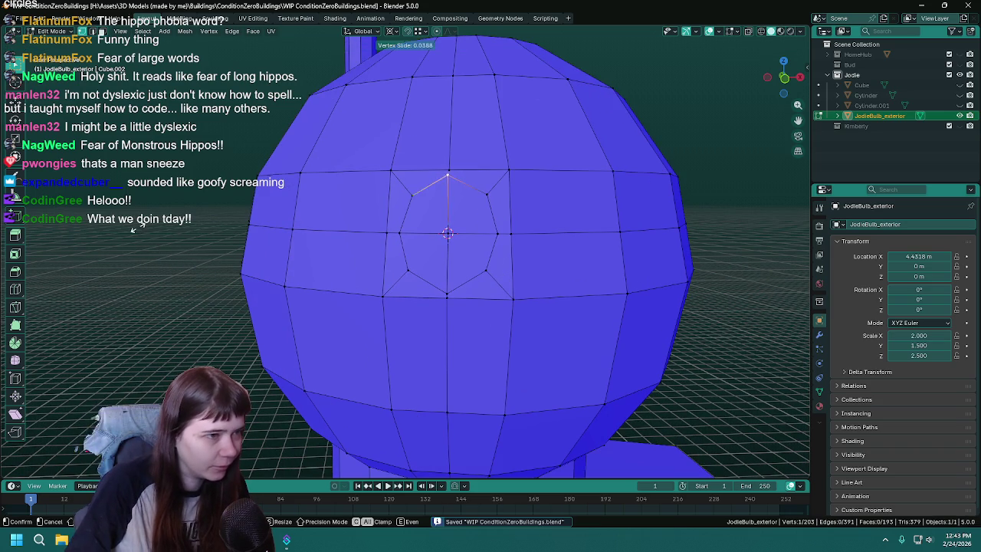
left_click(138, 229)
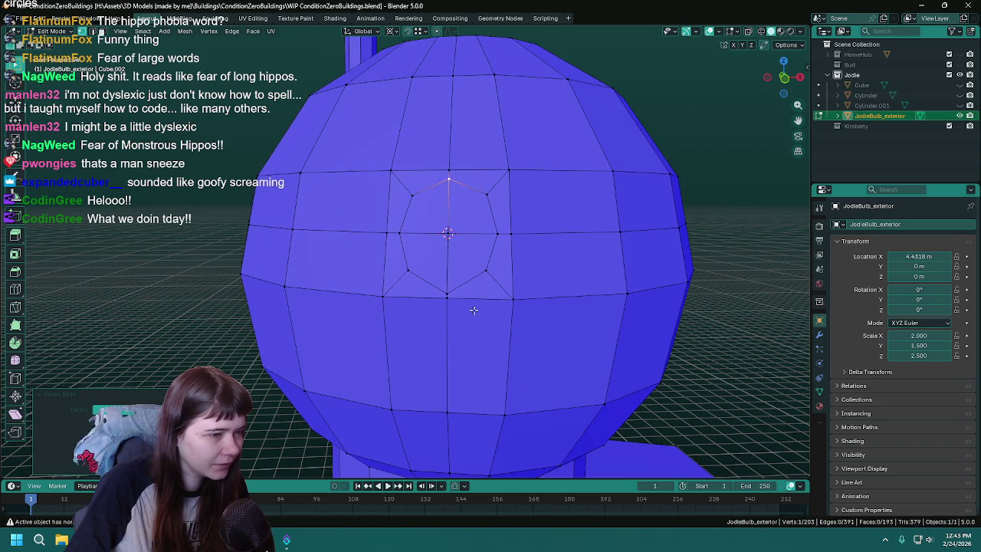
left_click(449, 292)
key("shift+v")
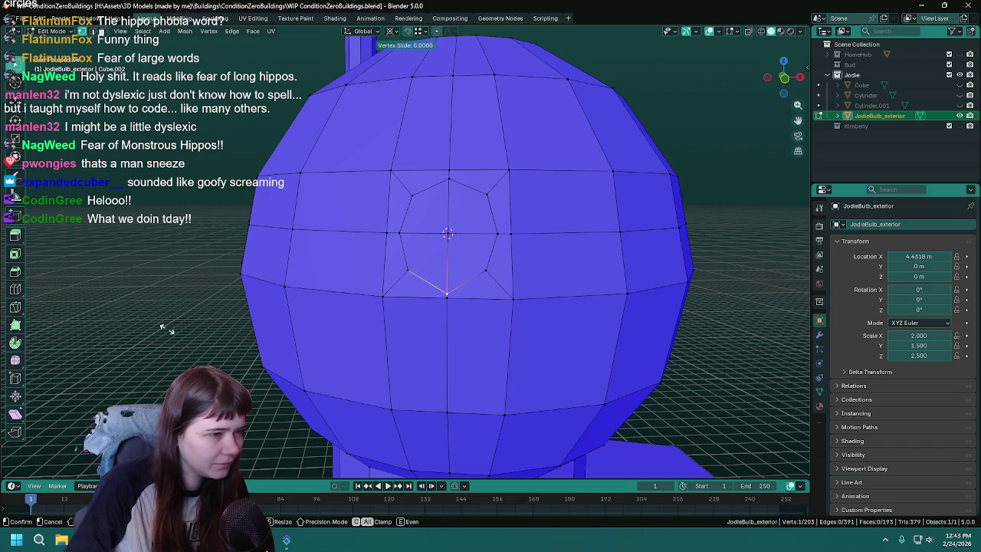
left_click(167, 322)
scroll(169, 322, "down", 3)
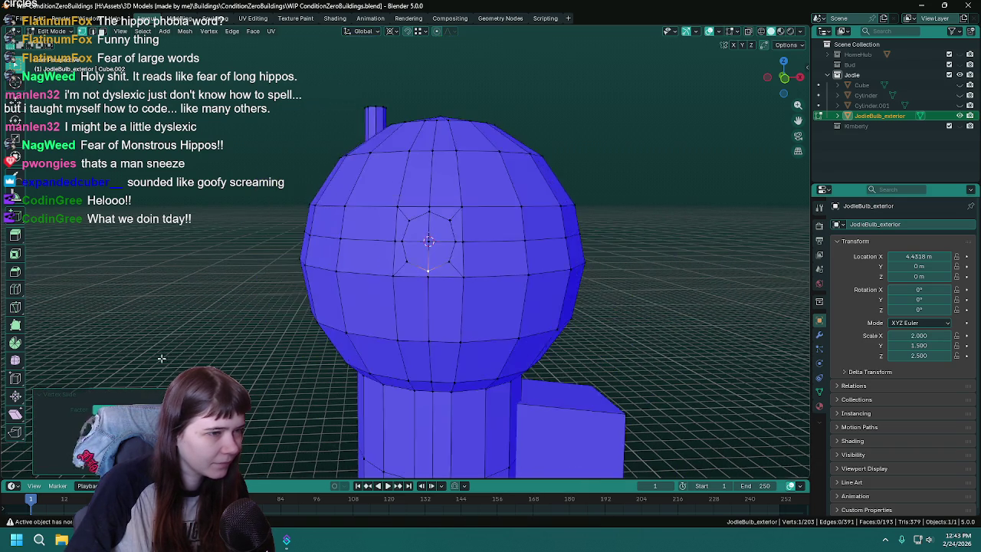
scroll(180, 325, "up", 3)
middle_click_drag(182, 325, 340, 302)
key("ctrl+r")
scroll(429, 243, "up", 1)
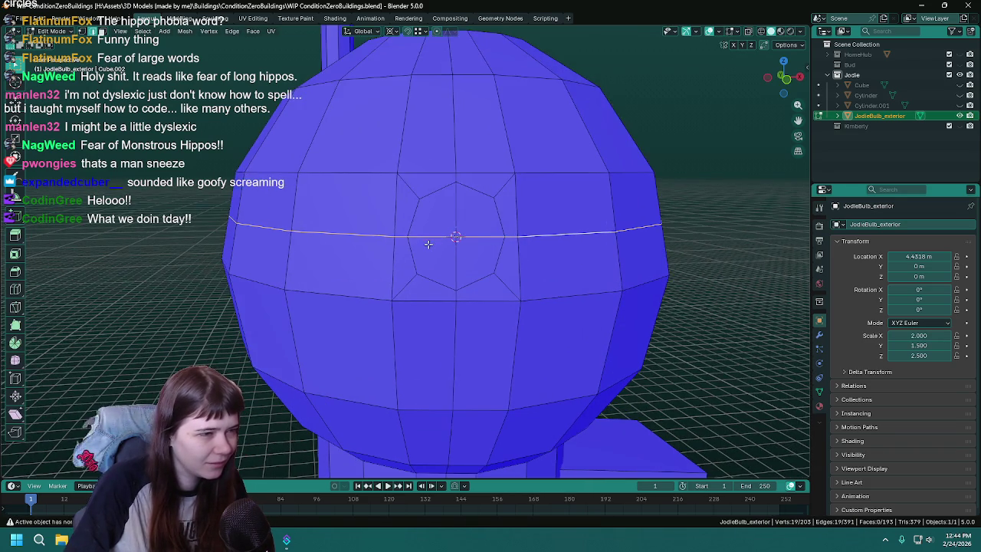
- Mark the ring of octagon window outline edges on the dome as a seam
scroll(425, 243, "up", 1)
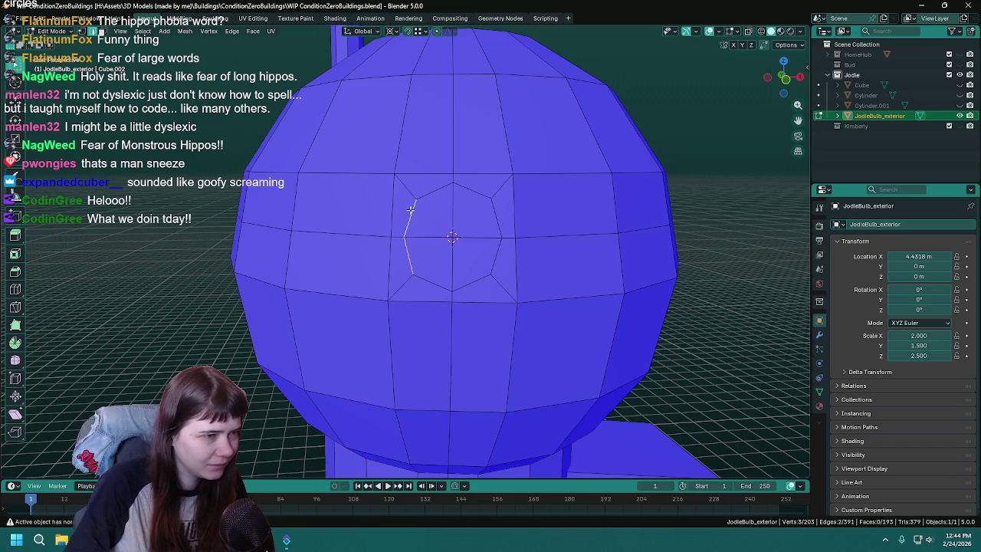
left_click(499, 220, "shift")
left_click(497, 258, "shift")
left_click(472, 284, "shift")
left_click(432, 284, "shift")
left_click(407, 257, "shift")
key("ctrl+e")
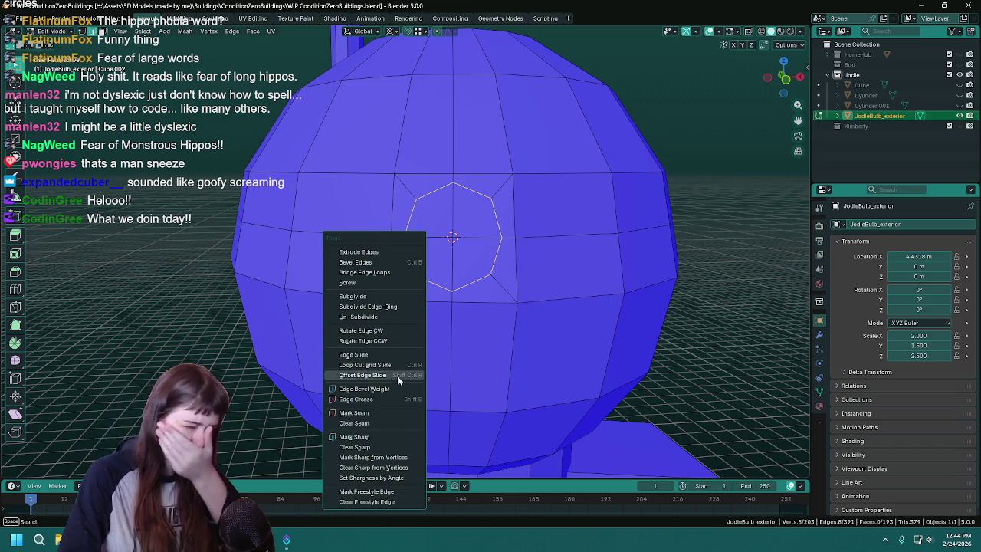
left_click(394, 415)
- Dissolve the horizontal edge loop crossing the octagon and save the file
scroll(383, 254, "down", 2)
left_click(383, 245, "alt")
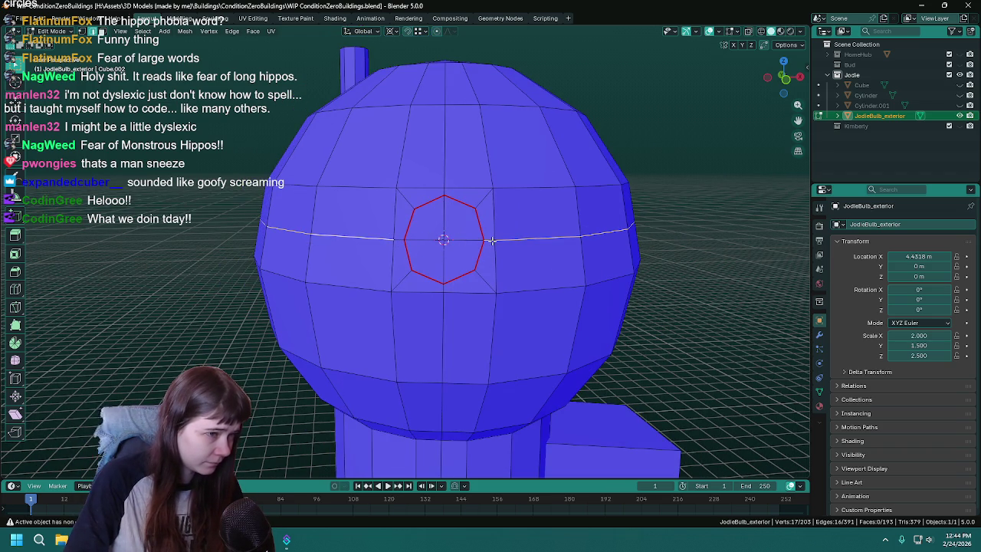
right_click(328, 255)
left_click(321, 256)
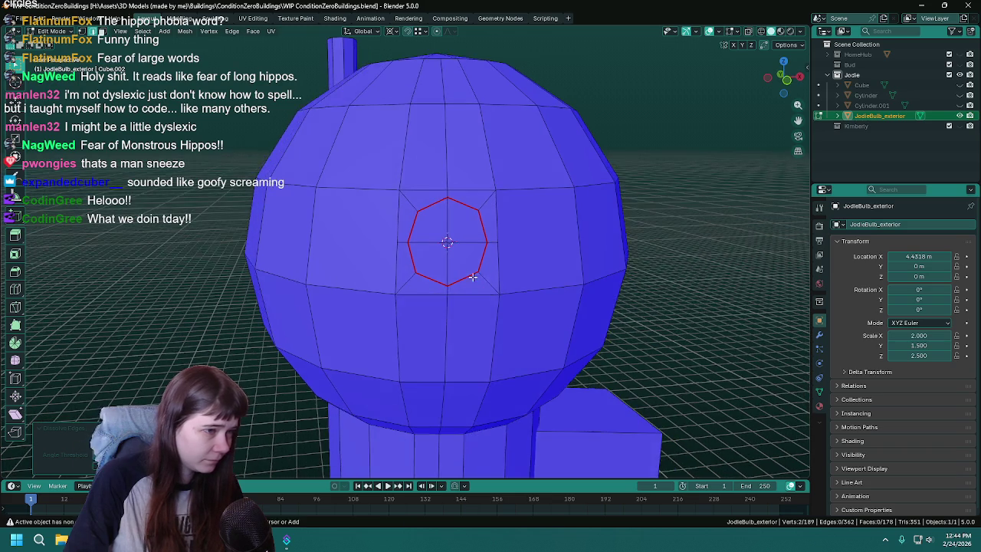
key("ctrl+s")
- Dissolve the vertical edge loop through the octagon, keeping the segment inside the window
scroll(473, 276, "up", 2)
scroll(466, 245, "down", 1)
scroll(467, 245, "down", 1)
left_click(445, 255, "alt")
middle_click_drag(445, 255, 435, 261)
left_click(432, 183, "shift")
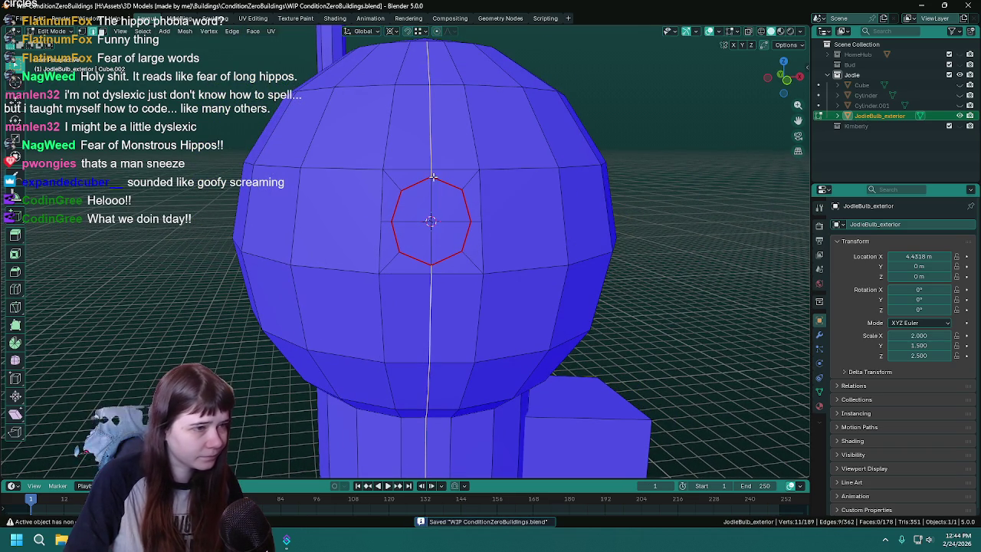
right_click(381, 249)
key("Escape")
- Toggle out of and back into mesh editing, save, and select a face inside the octagon
key("Tab")
scroll(441, 266, "down", 2)
scroll(430, 267, "up", 1)
key("Tab")
scroll(429, 267, "up", 3)
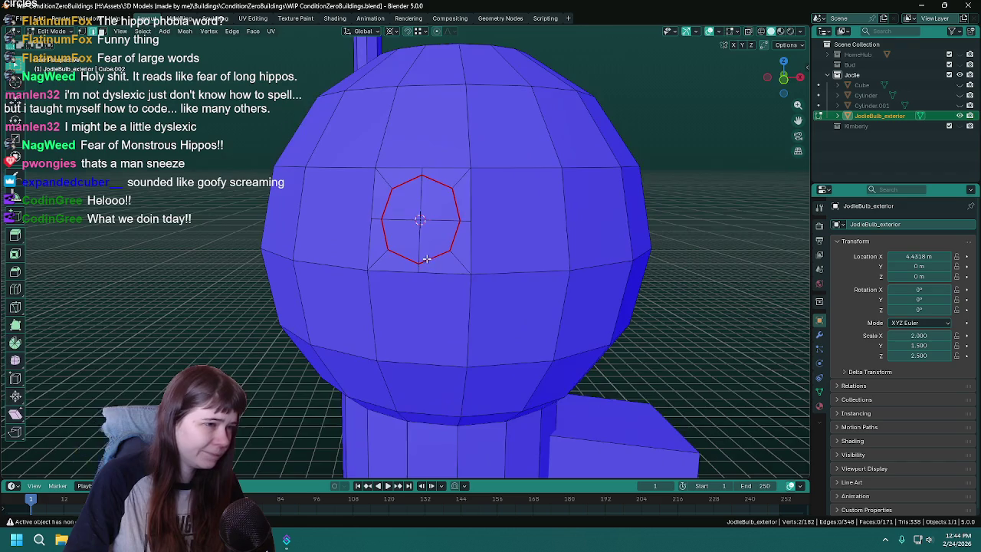
scroll(429, 267, "up", 1)
key("ctrl+s")
scroll(429, 242, "up", 1)
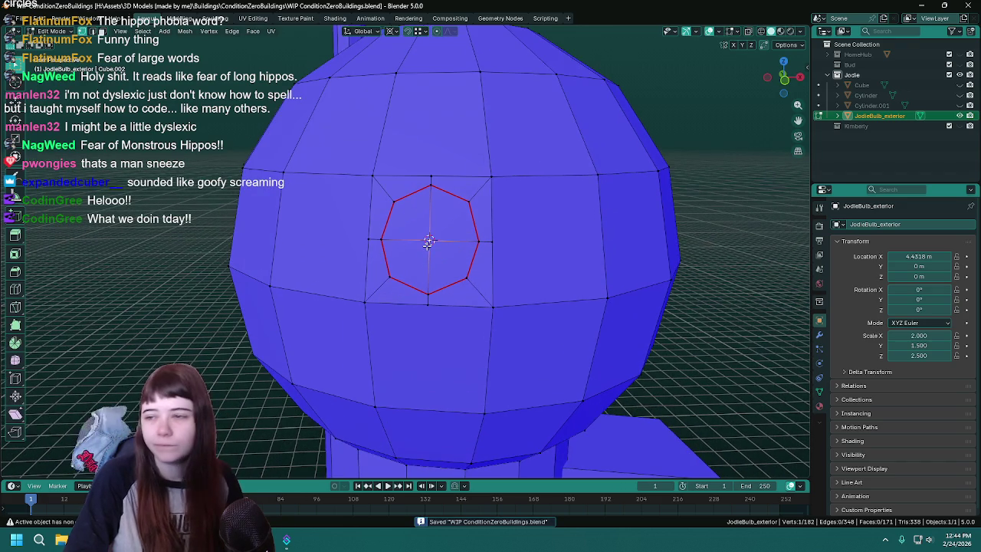
left_click(447, 225)
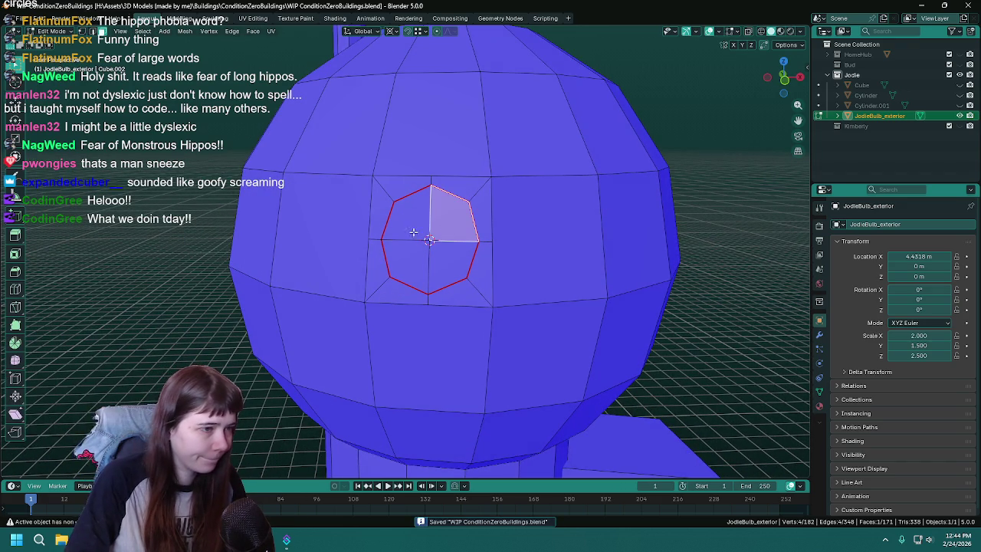
- Extrude the four faces inside the octagon along their normal and commit the depth
left_click(407, 226)
left_click(438, 221, "shift")
left_click(435, 266, "shift")
left_click(414, 268, "shift")
middle_click_drag(414, 269, 229, 268)
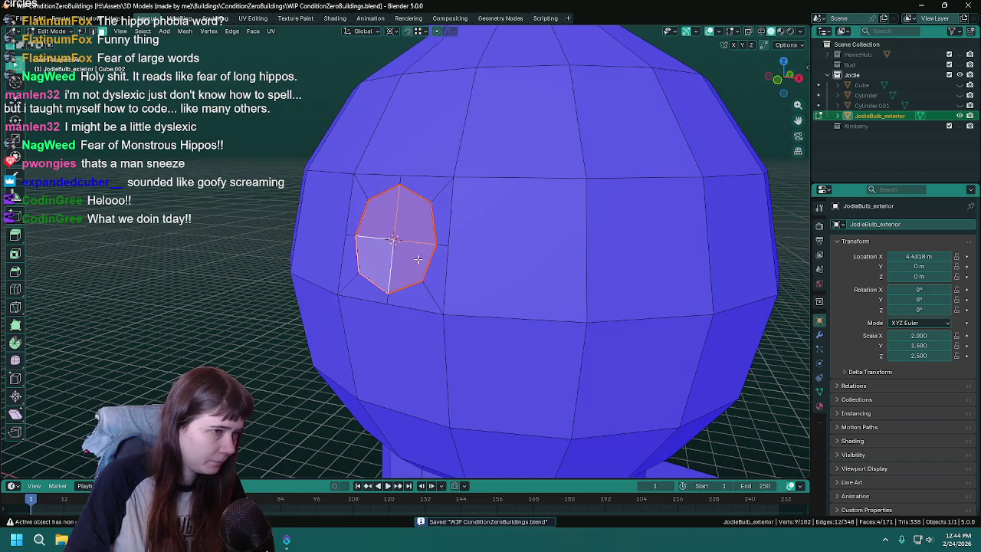
key("e")
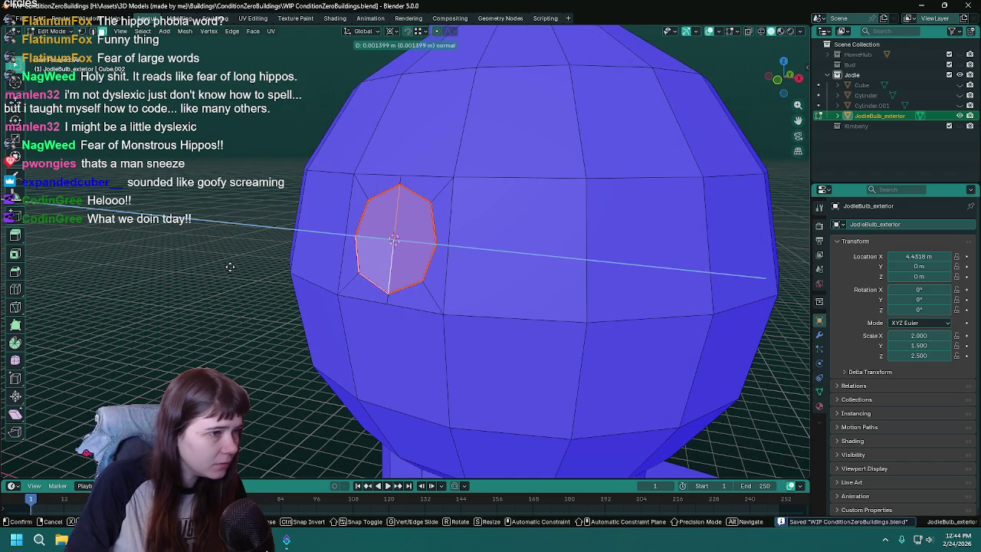
left_click(234, 267)
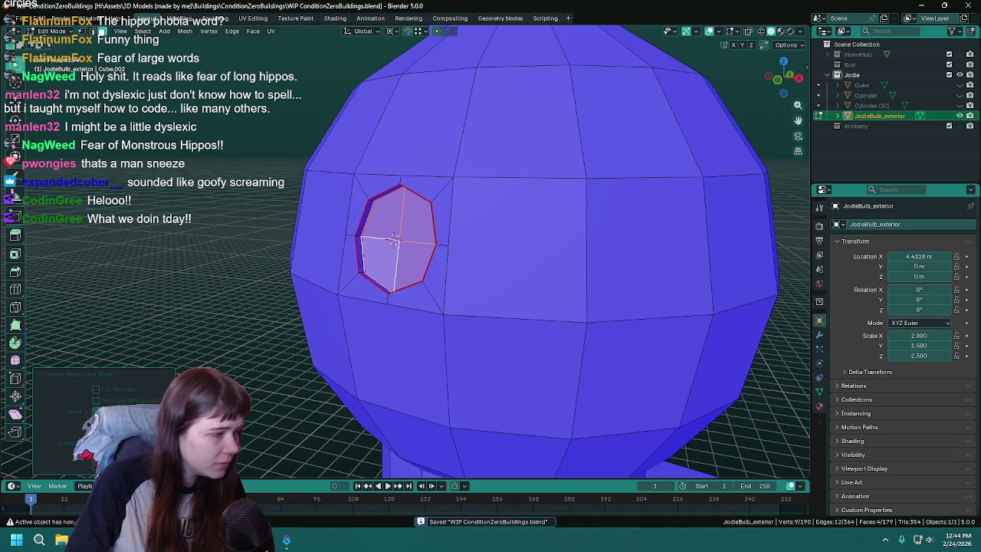
key("Return")
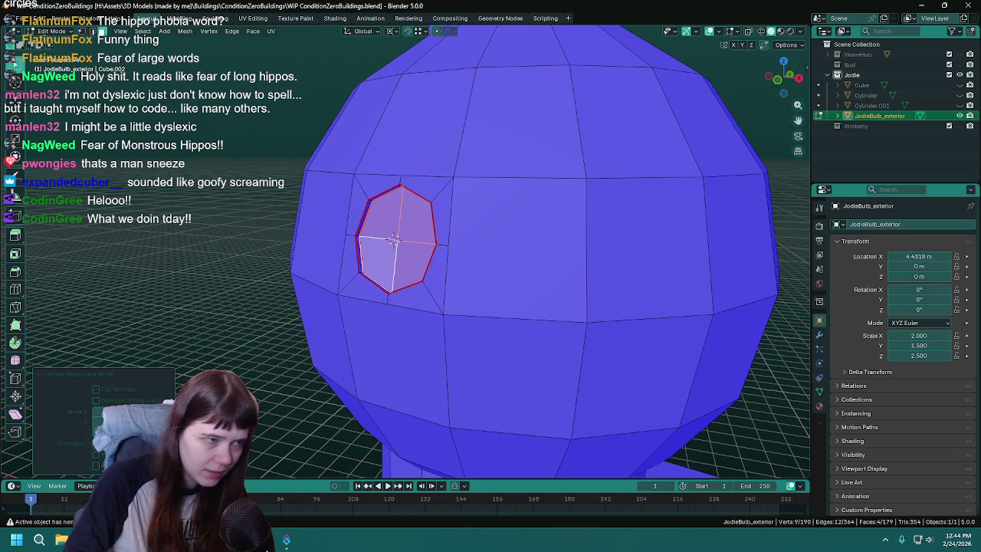
- Reselect the four octagon faces in face mode and apply an option from the face context menu
middle_click_drag(368, 273, 365, 234)
left_click(363, 213)
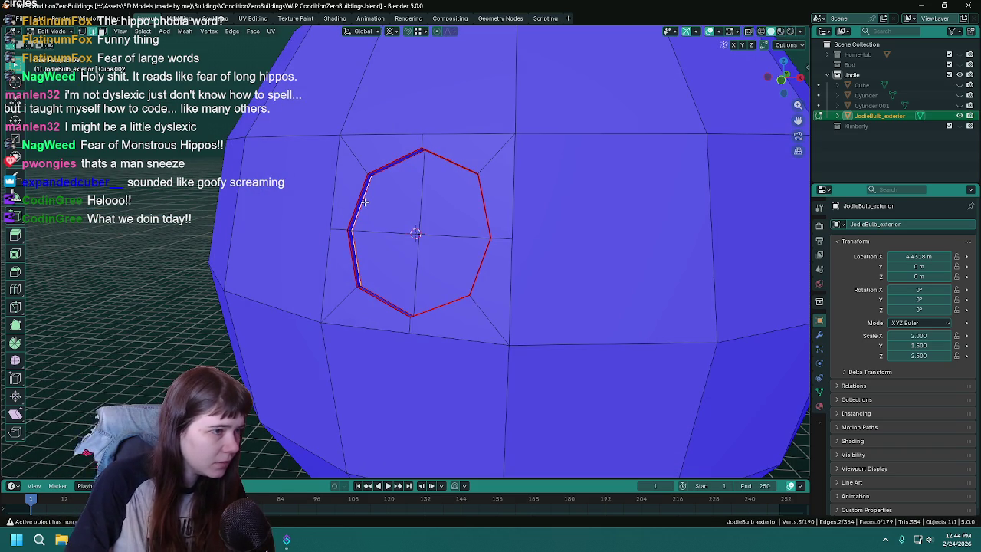
middle_click_drag(410, 172, 464, 162)
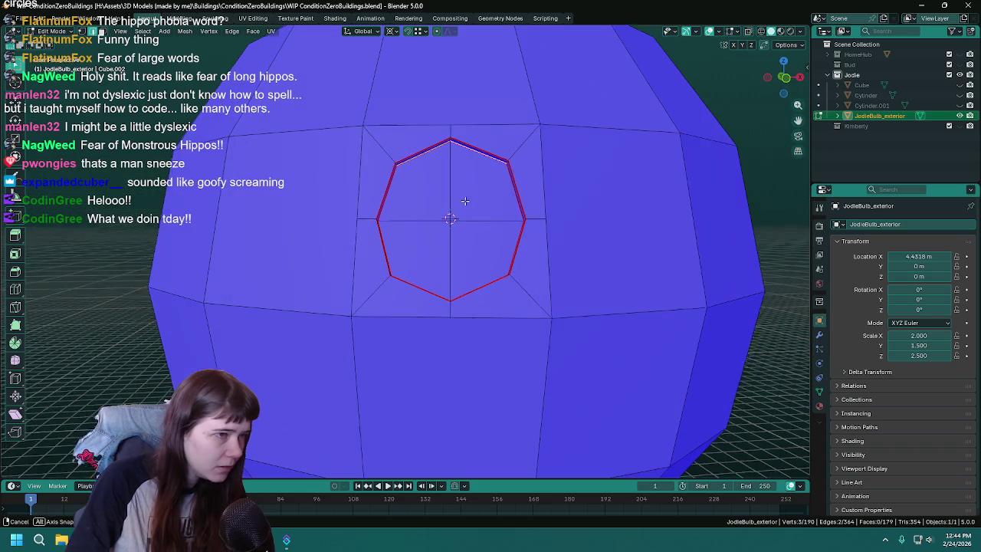
key("3")
left_click(429, 212)
left_click(479, 203, "shift")
left_click(472, 268, "shift")
left_click(405, 268, "shift")
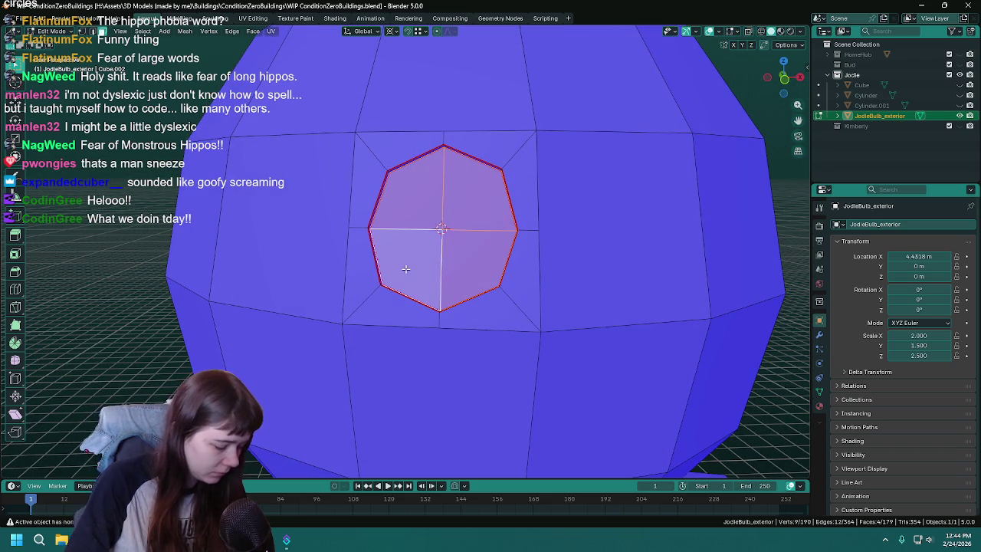
right_click(406, 269)
left_click(398, 278)
middle_click_drag(399, 279, 380, 234)
scroll(383, 233, "up", 1)
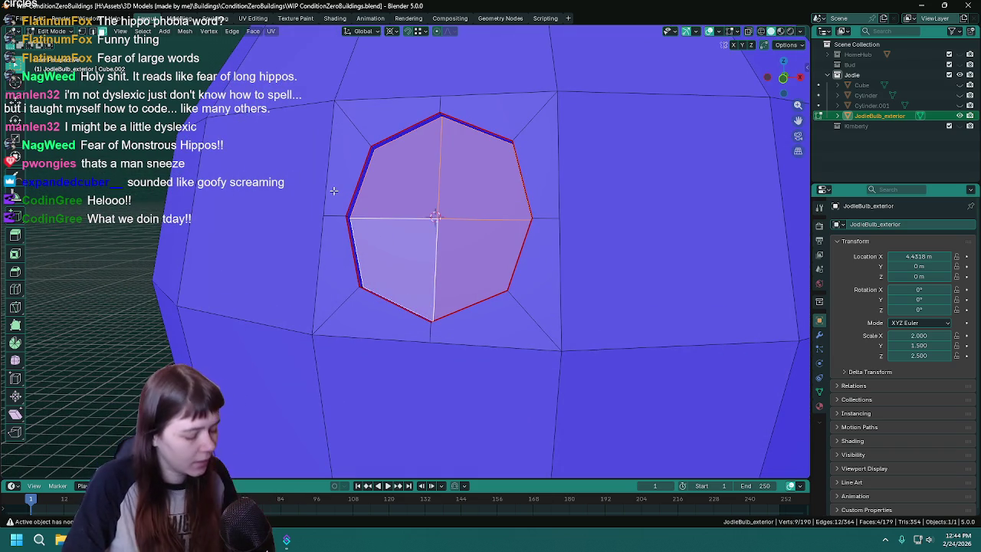
- Return to Object Mode and view the whole JodieBulb_exterior bulb with its octagon window outline
key("Tab")
scroll(359, 235, "down", 4)
scroll(358, 235, "down", 2)
mouse_move(359, 235)
middle_mouse_down()
mouse_move(374, 259)
mouse_move(381, 252)
middle_mouse_up()
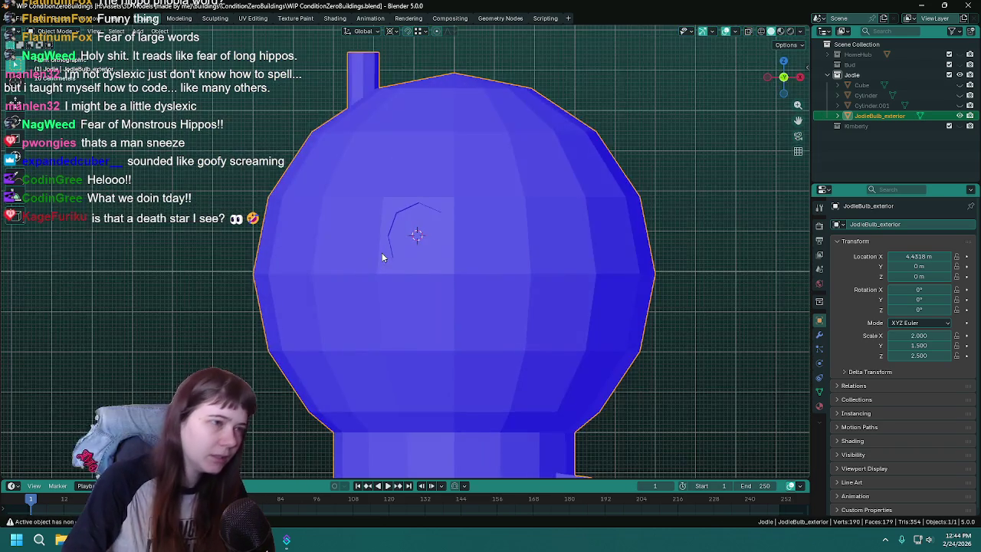
scroll(639, 228, "down", 4)
scroll(639, 227, "up", 1)
left_click(737, 33)
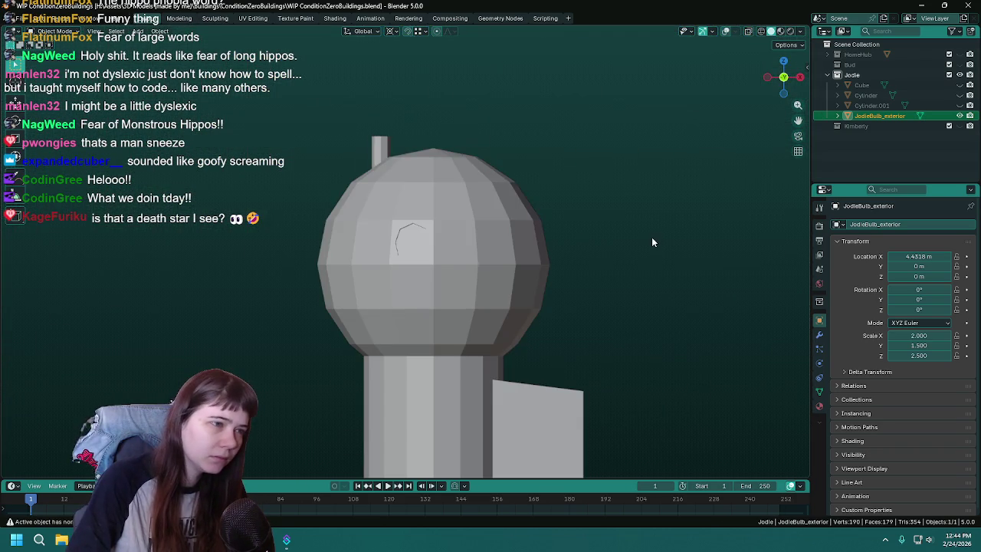
scroll(653, 236, "down", 2)
scroll(574, 281, "up", 4)
scroll(606, 222, "down", 2)
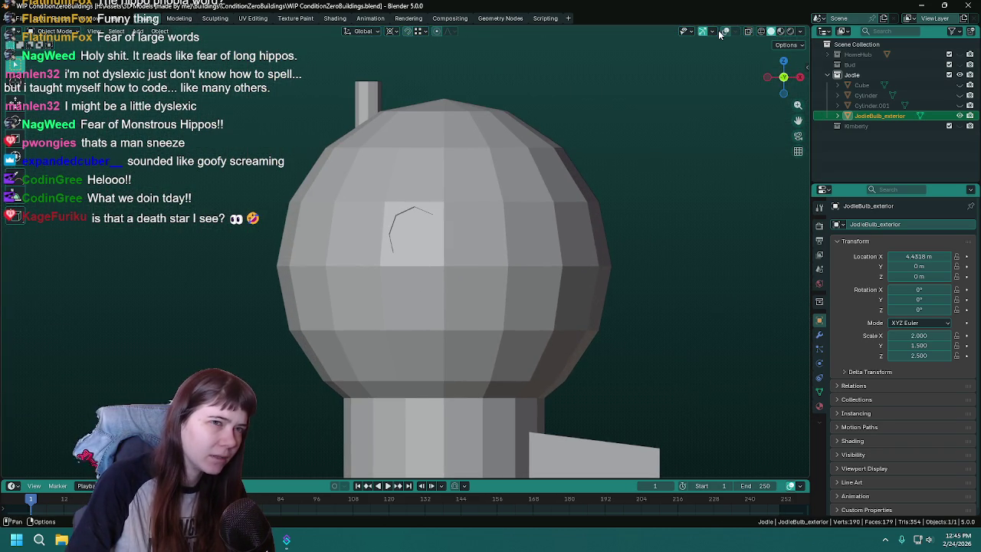
left_click(725, 33)
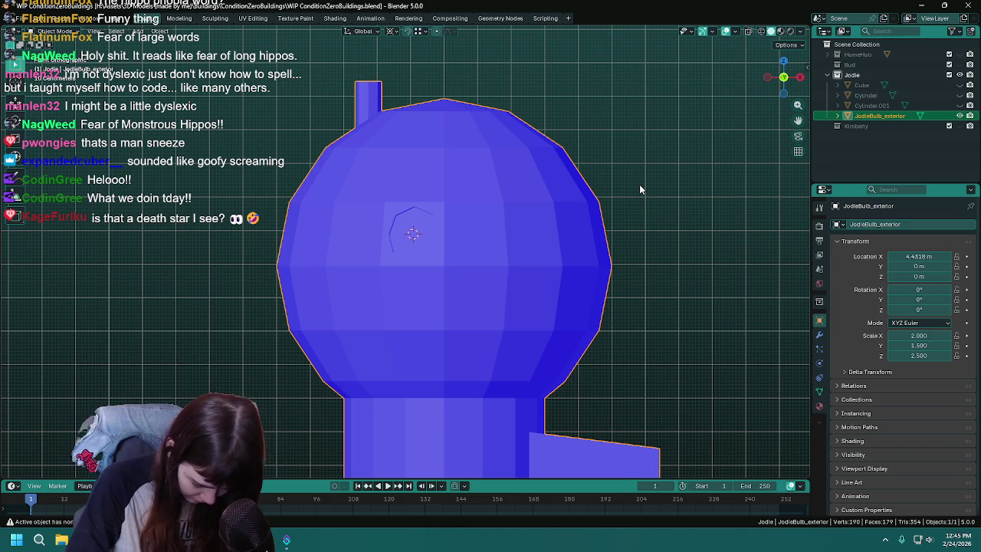
key("Tab")
scroll(506, 182, "up", 3)
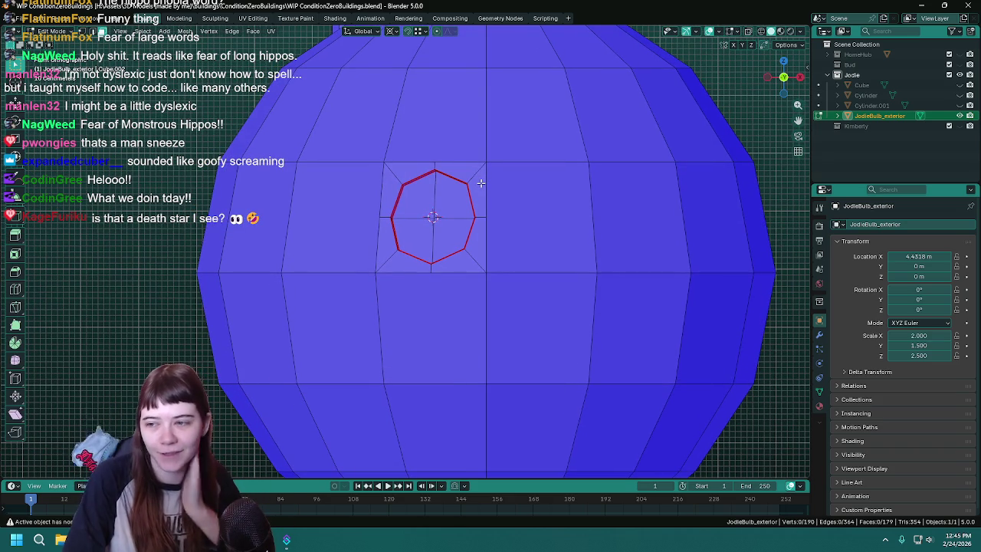
scroll(480, 183, "down", 4)
scroll(492, 198, "up", 2)
key("Tab")
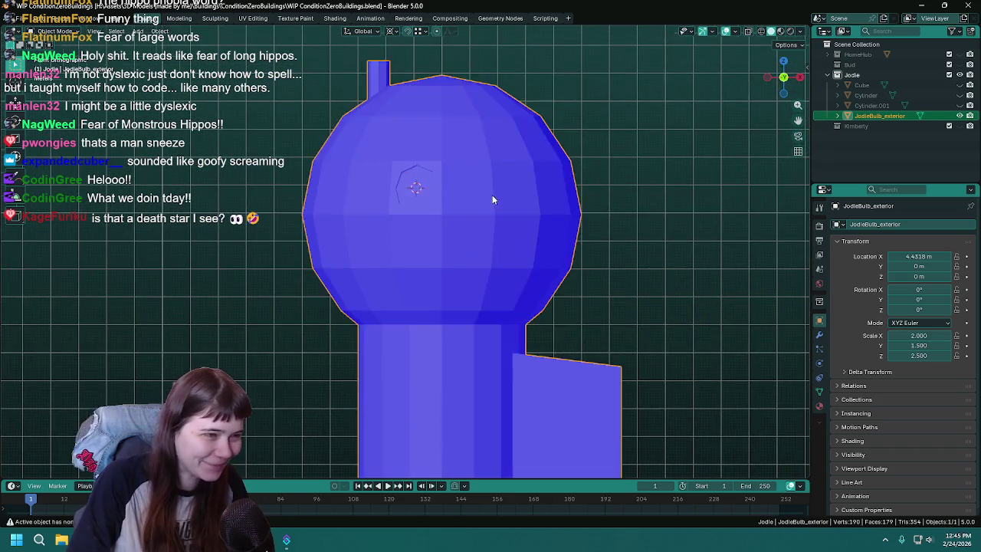
- Save and enter mesh editing on the sphere, viewing the octagon window loop from above
middle_click_drag(492, 198, 514, 222)
scroll(487, 201, "up", 3)
key("ctrl+s")
scroll(429, 257, "up", 2)
key("Tab")
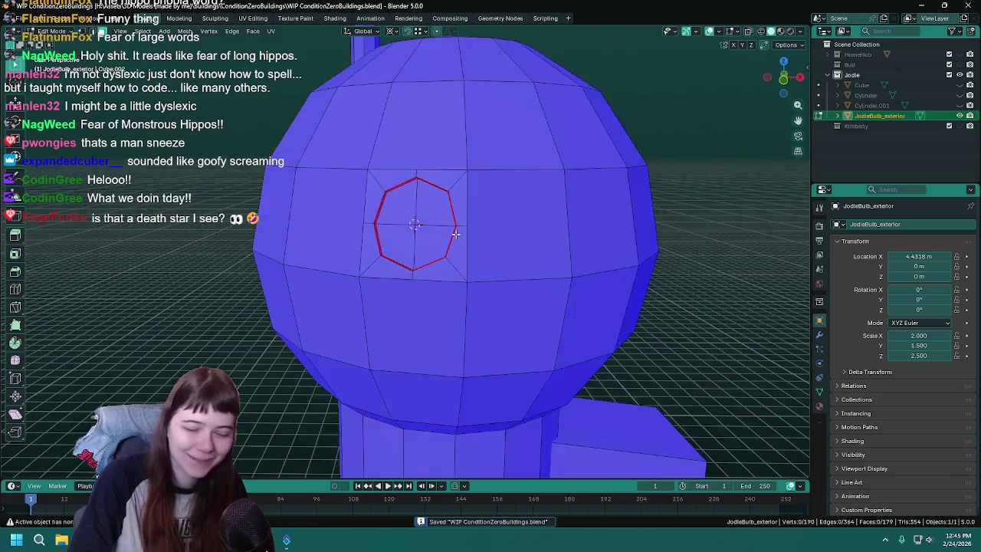
scroll(438, 165, "up", 3)
scroll(437, 160, "up", 2)
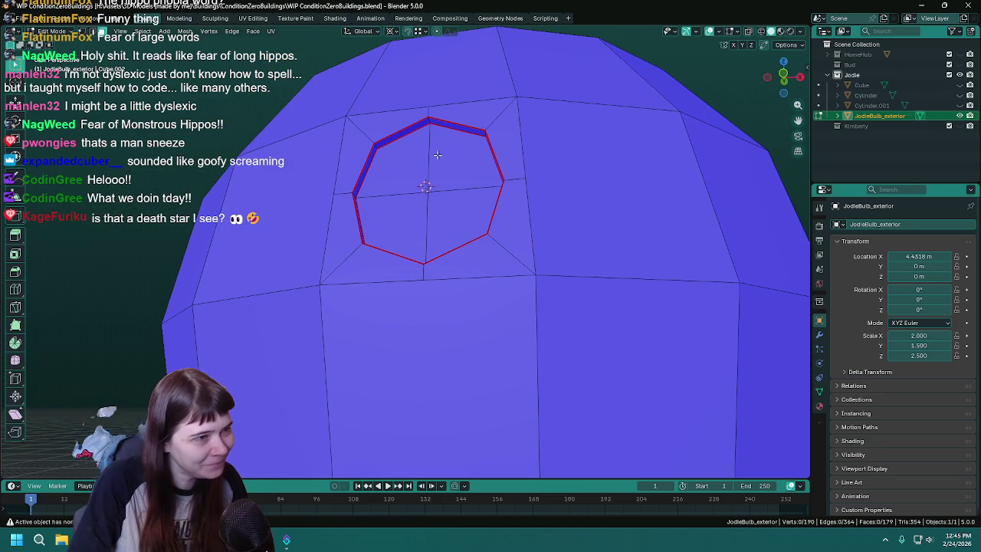
middle_click_drag(437, 154, 412, 353)
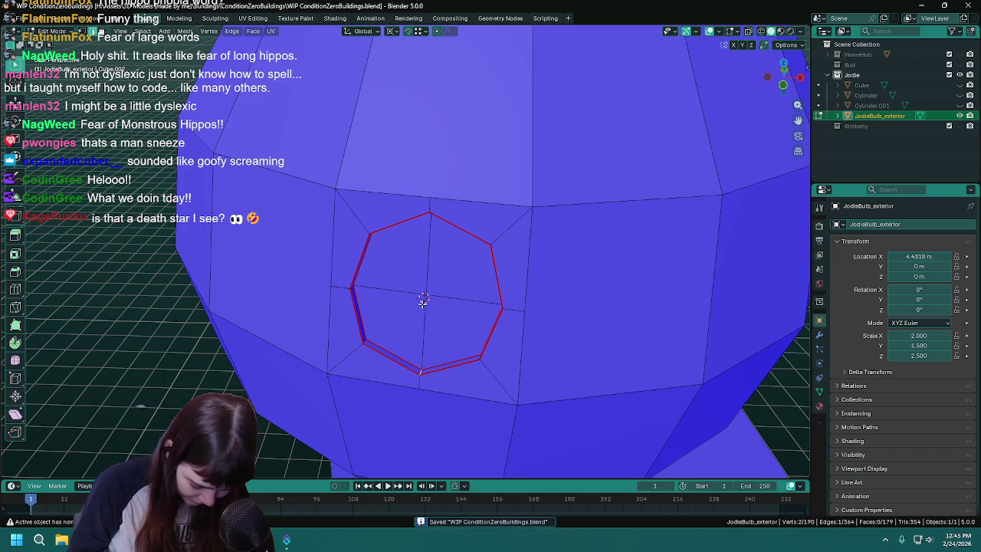
scroll(426, 301, "down", 2)
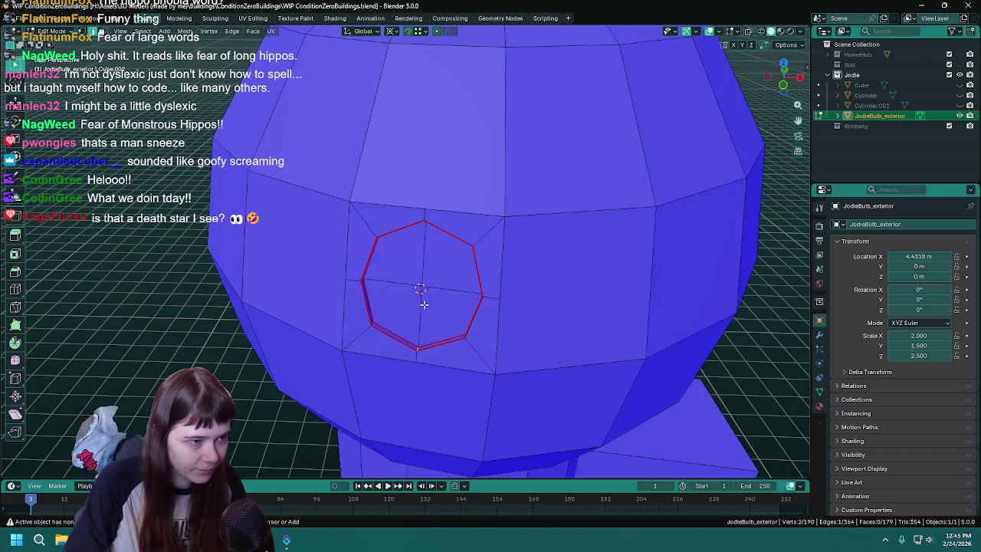
scroll(429, 275, "down", 2)
scroll(426, 245, "down", 3)
scroll(444, 226, "up", 2)
scroll(455, 218, "up", 3)
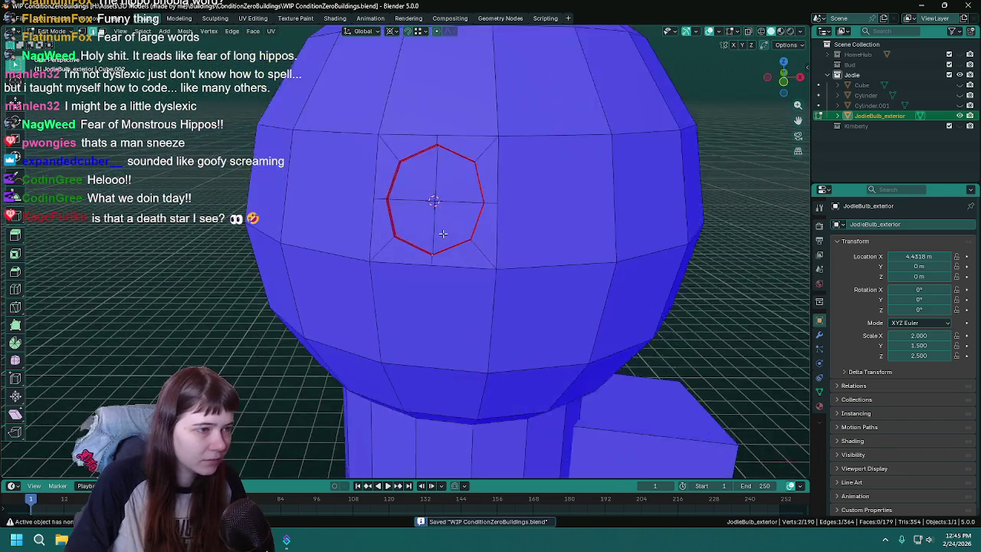
mouse_move(444, 227)
middle_mouse_down()
mouse_move(371, 245)
mouse_move(448, 211)
mouse_move(445, 195)
mouse_move(431, 198)
middle_mouse_up()
scroll(456, 195, "up", 2)
- Dissolve the octagon window loop's edges into the sphere
key("f")
key("x")
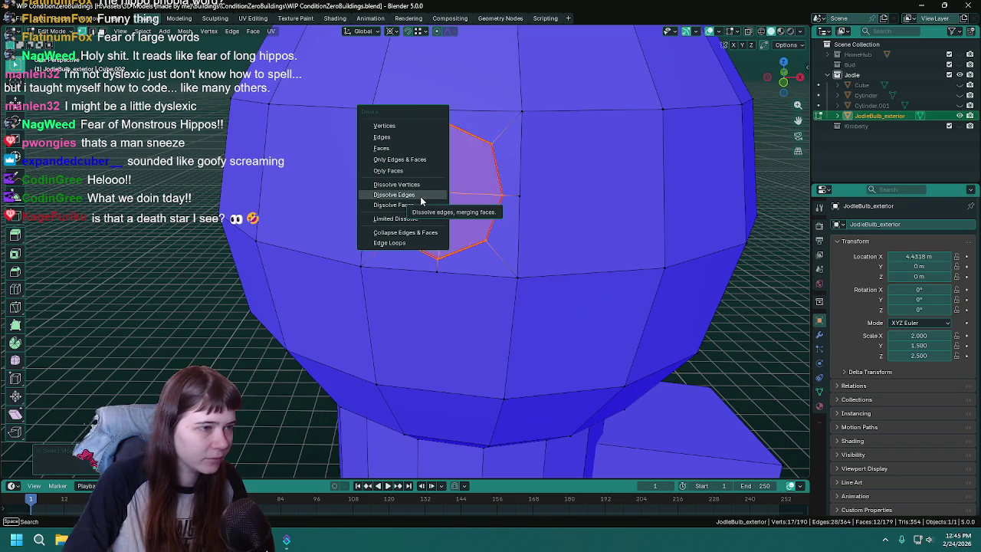
left_click(420, 185)
scroll(364, 199, "down", 1)
- Dissolve the stray leftover vertices on the sphere edges and save the blend file
left_click(370, 184)
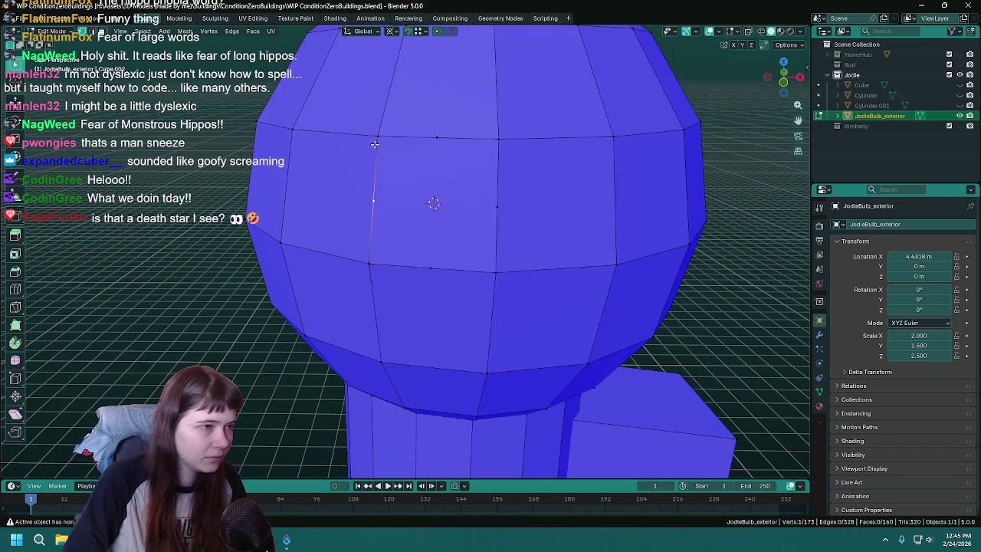
key("x")
left_click(397, 192)
left_click(441, 146)
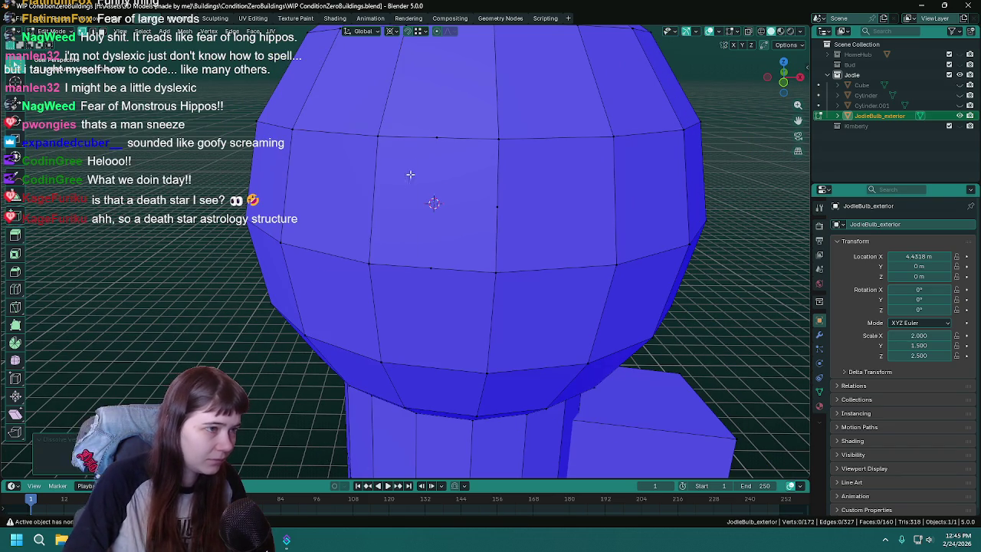
key("x")
left_click(425, 279)
scroll(423, 253, "down", 3)
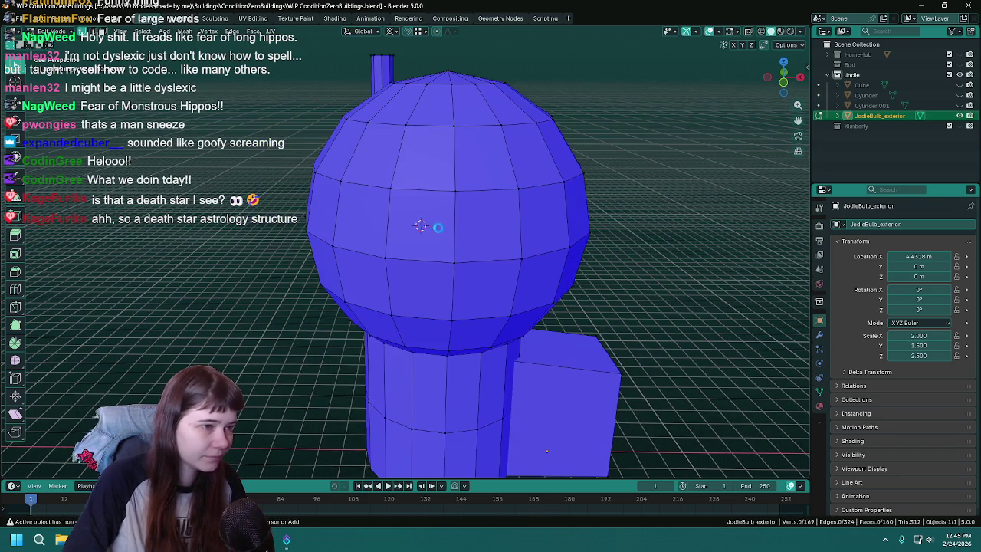
key("ctrl+s")
- Snap the 3D cursor to the centre of the sphere's front face and return to Object Mode
left_click(422, 226)
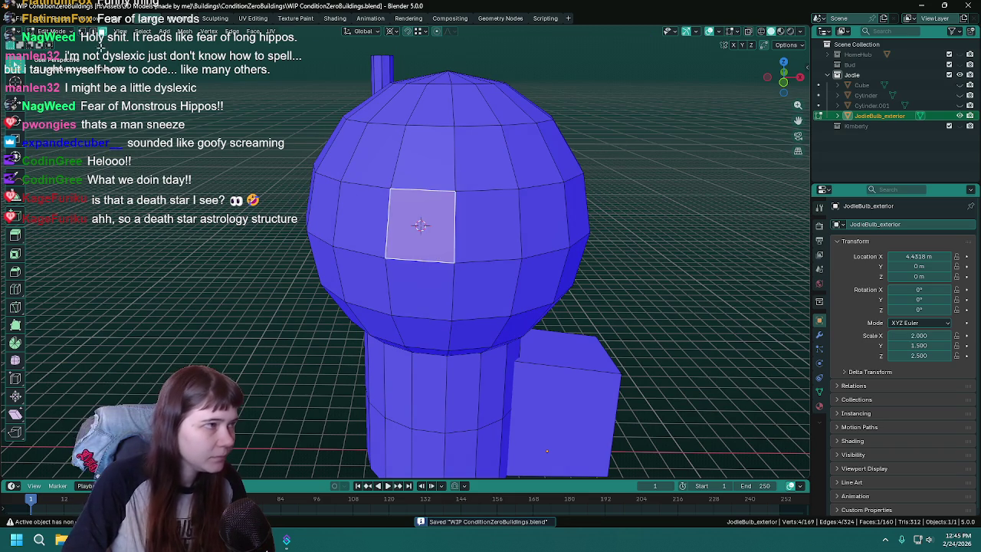
left_click(185, 31)
left_click(350, 107)
middle_click_drag(354, 169, 359, 196)
key("Tab")
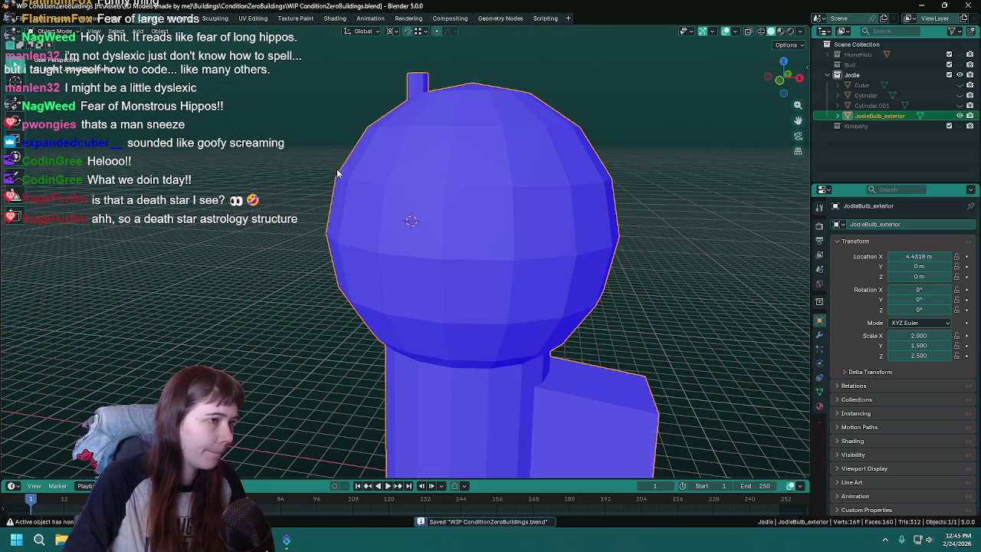
key("shift+a")
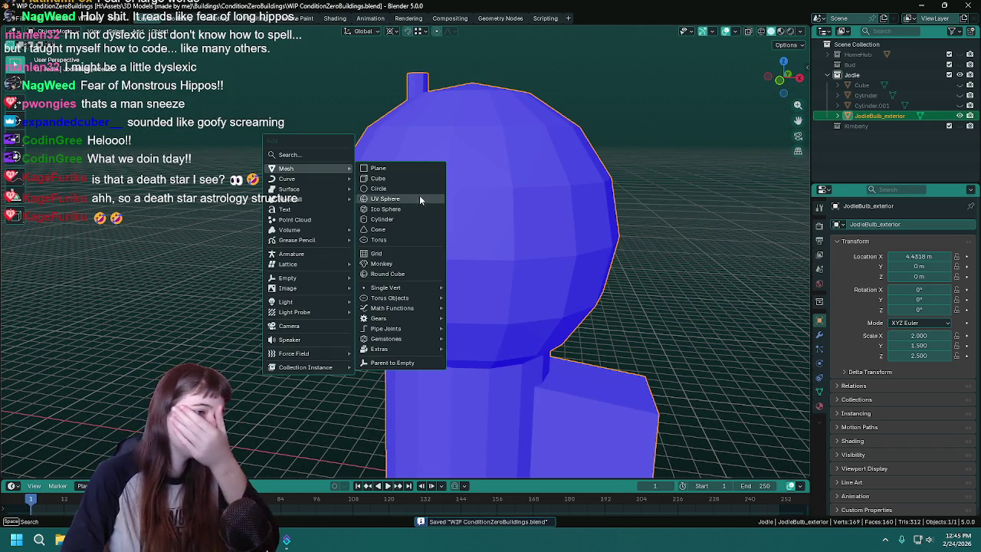
- Add a 16-vertex cylinder at the front-face centre and save the file
left_click(382, 220)
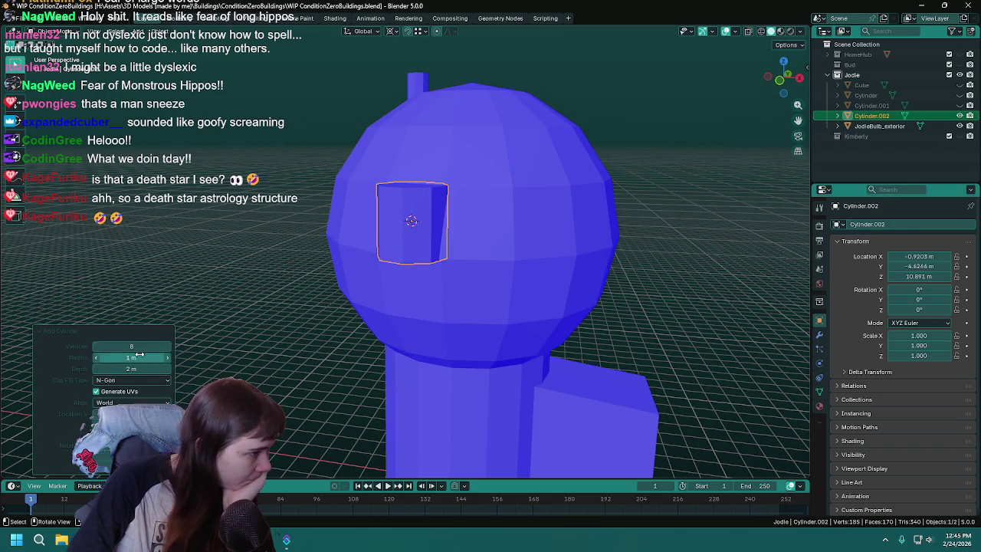
middle_click_drag(413, 242, 422, 338)
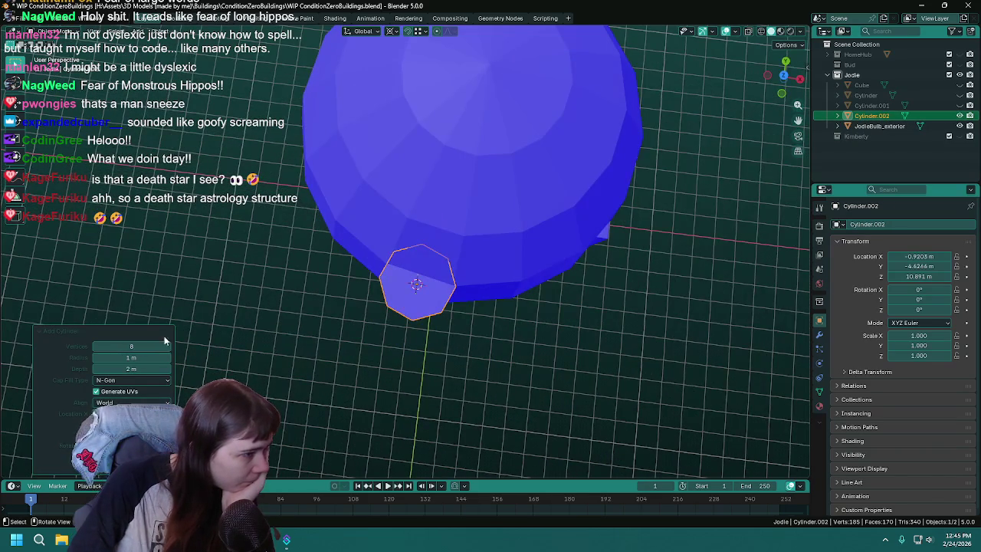
left_click(121, 346)
type("16")
key("Return")
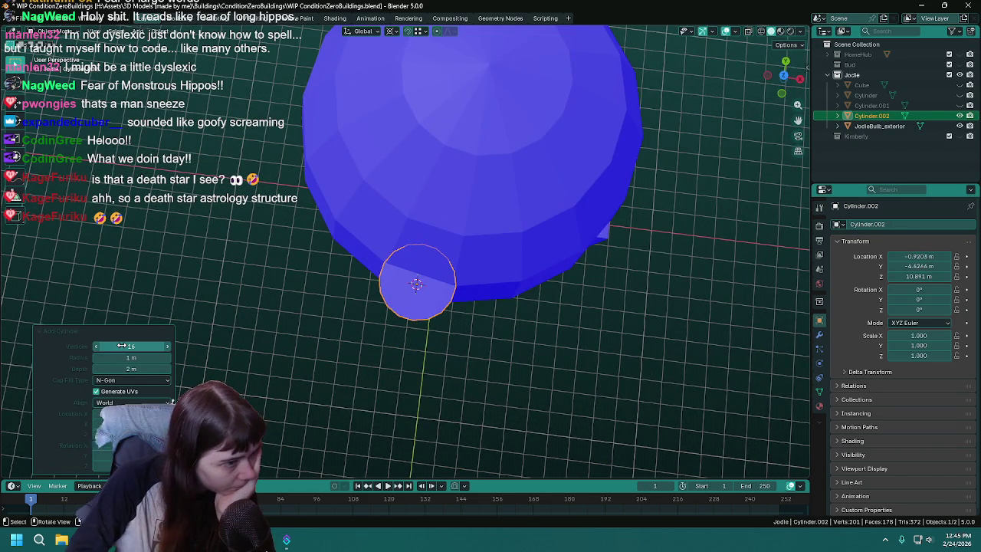
mouse_move(436, 341)
middle_mouse_down()
mouse_move(605, 205)
mouse_move(686, 181)
mouse_move(555, 246)
mouse_move(580, 232)
middle_mouse_up()
key("ctrl+s")
- Begin rotating the new cylinder about the X axis
mouse_move(659, 152)
middle_mouse_down()
mouse_move(648, 130)
mouse_move(633, 185)
mouse_move(554, 203)
mouse_move(393, 212)
middle_mouse_up()
key("r")
key("r")
right_click(363, 280)
mouse_move(364, 281)
middle_mouse_down()
mouse_move(337, 206)
mouse_move(305, 184)
mouse_move(422, 192)
middle_mouse_up()
middle_click_drag(631, 198, 656, 171)
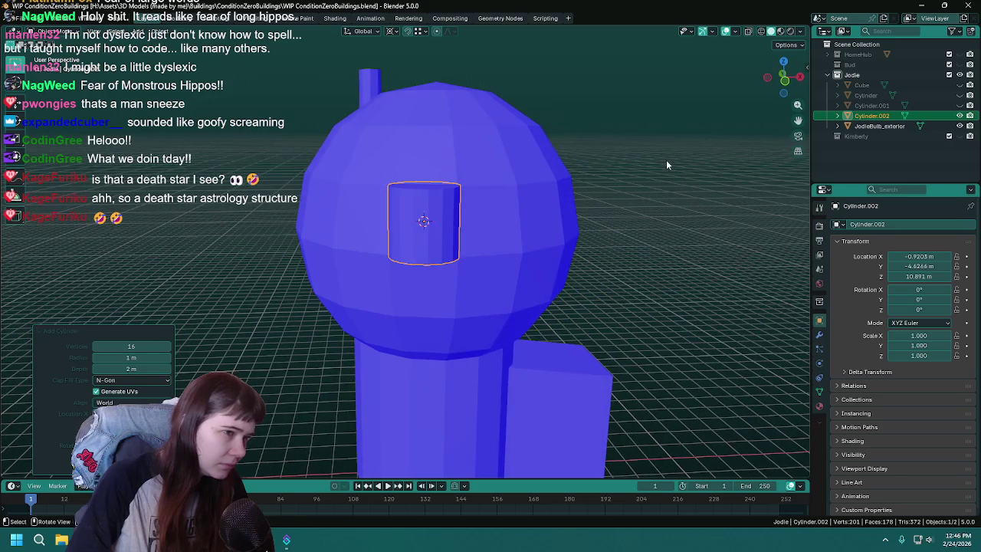
key("r")
key("x")
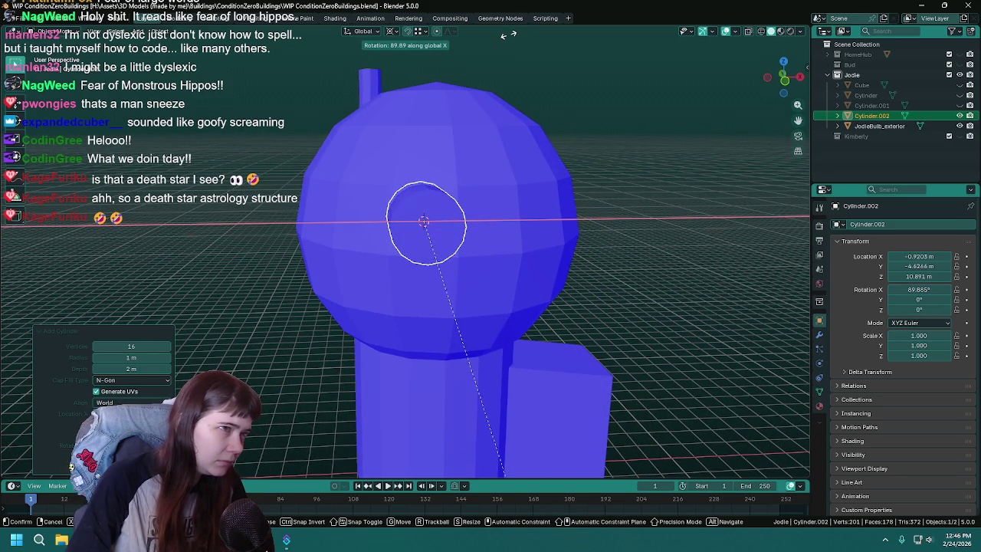
- Rotate the cylinder 90° about X, switch to front view, and save
type("9")
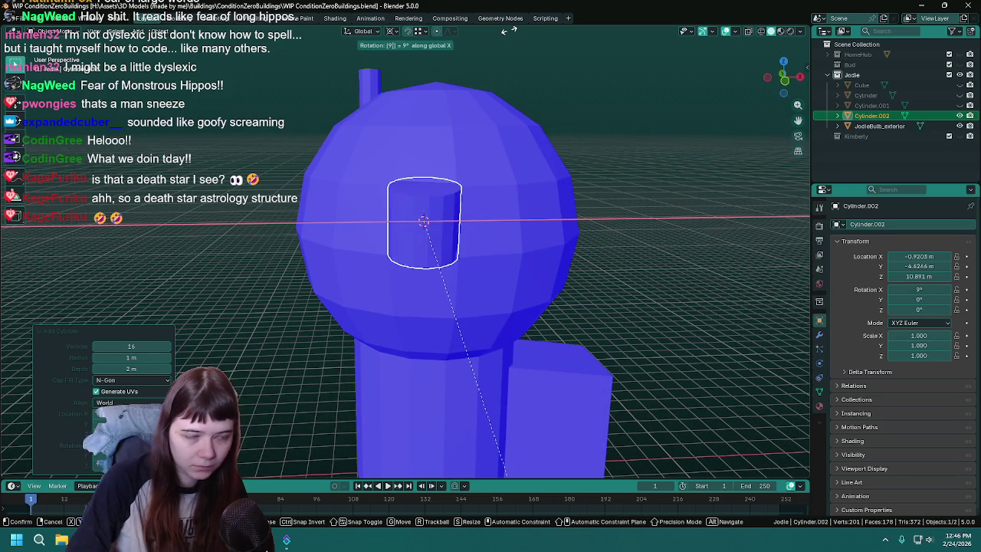
type("0")
key("Return")
key("KP_1")
scroll(536, 69, "up", 2)
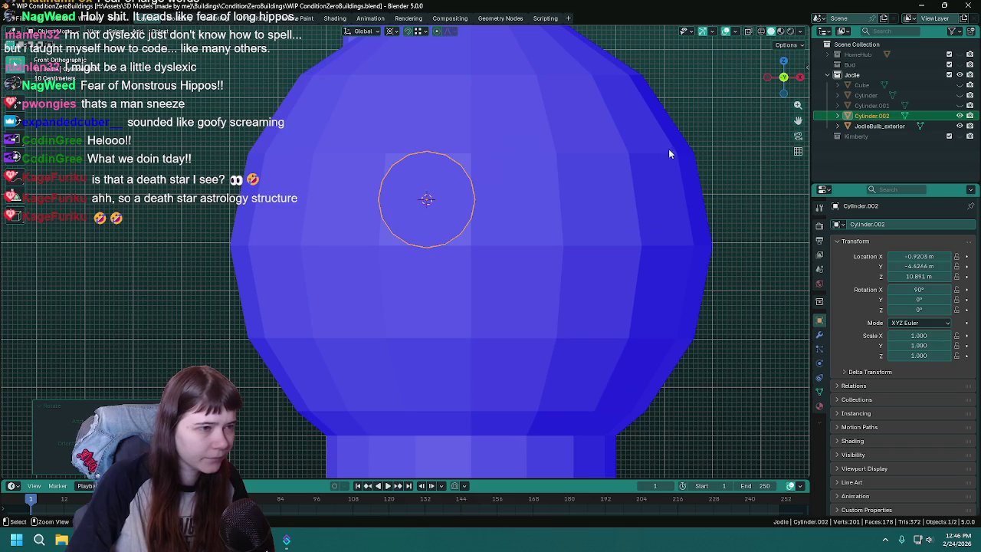
key("ctrl+s")
- Give the cylinder a Z rotation and reselect it in perspective view
key("r")
key("z")
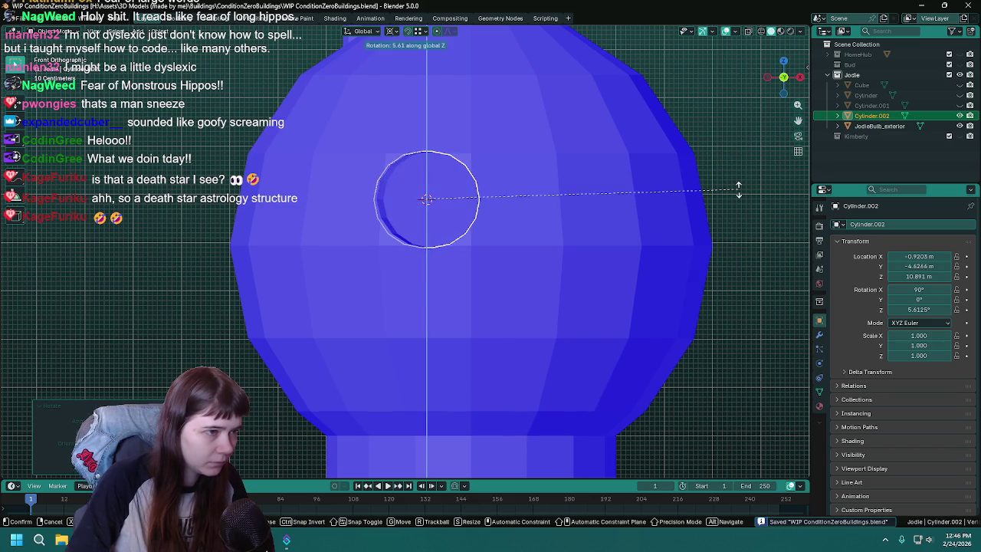
left_click(744, 121)
mouse_move(744, 121)
middle_mouse_down()
mouse_move(501, 202)
mouse_move(434, 252)
mouse_move(582, 267)
middle_mouse_up()
left_click(499, 226)
left_click(434, 252)
scroll(695, 231, "up", 2)
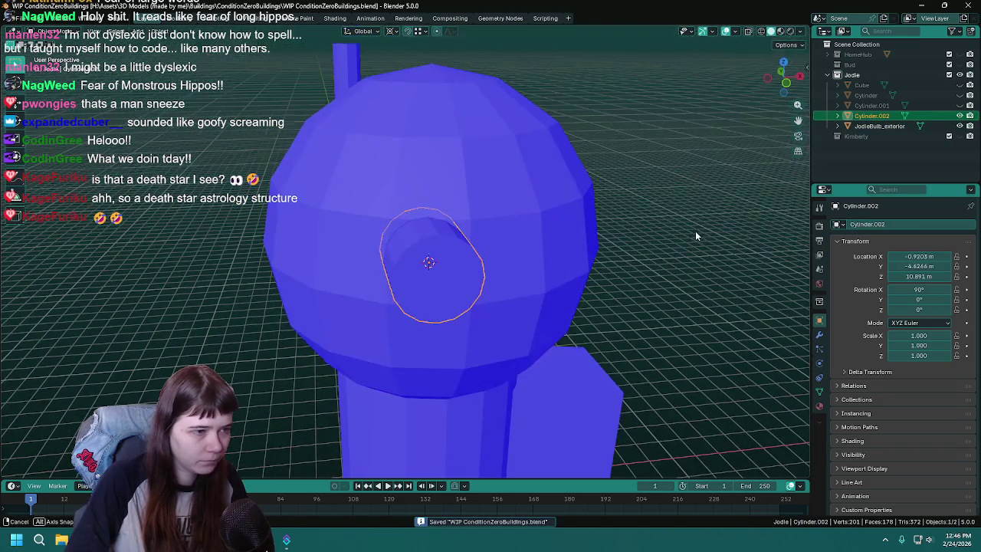
- Scale the window cylinder down to 0.712 and save the file
key("s")
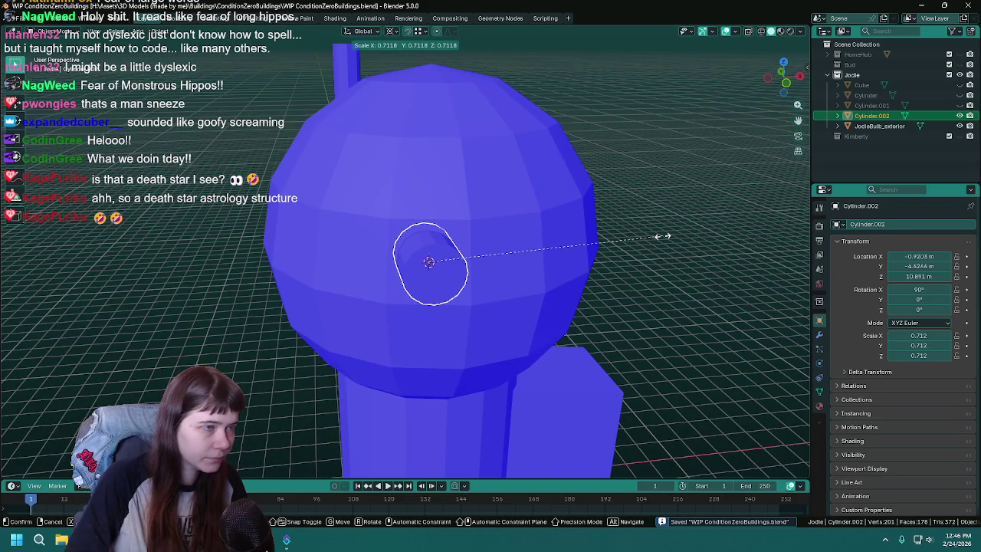
left_click(662, 236)
mouse_move(662, 235)
middle_mouse_down()
mouse_move(638, 240)
mouse_move(610, 218)
middle_mouse_up()
key("ctrl+s")
scroll(640, 233, "up", 2)
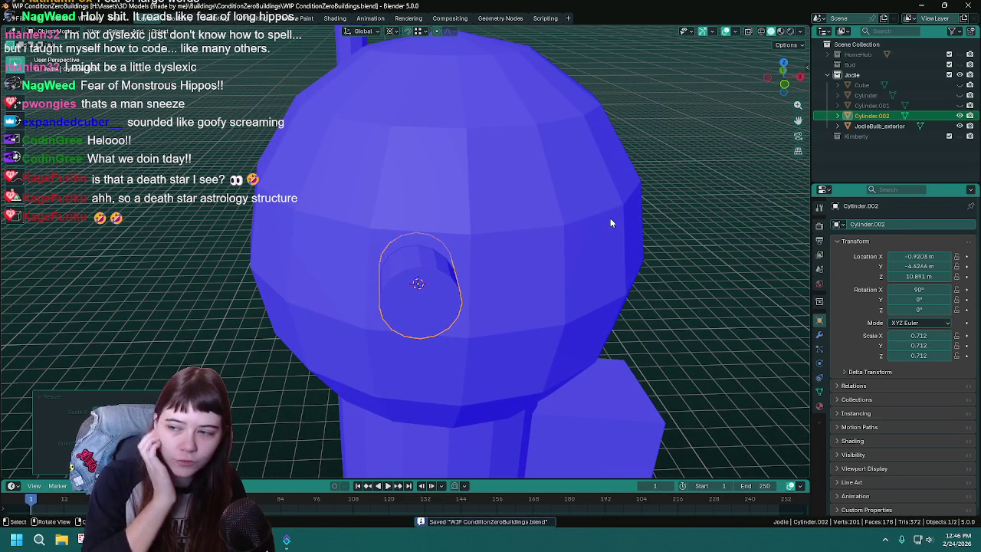
- Rotate the cylinder about Z again, settling around -14°
key("r")
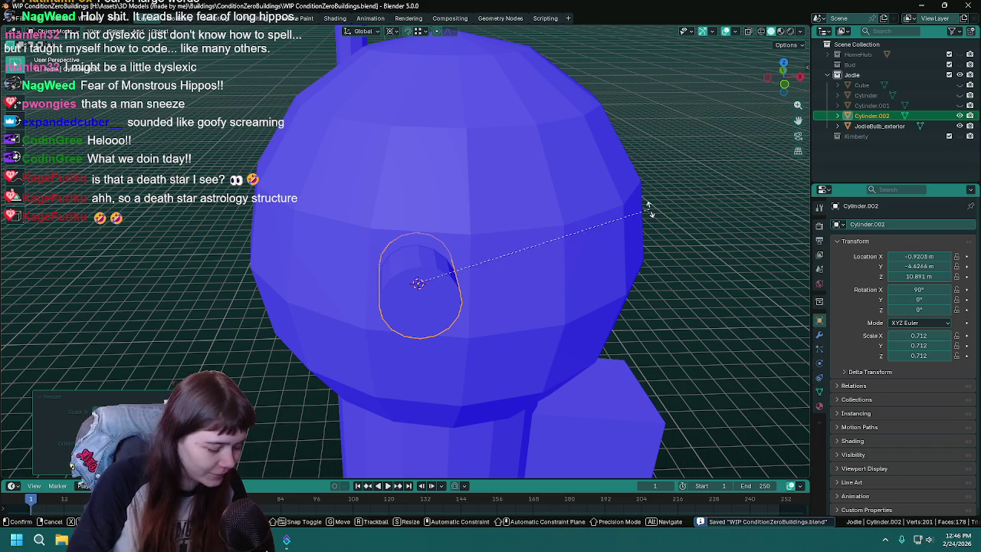
key("z")
left_click(694, 337)
mouse_move(693, 337)
middle_mouse_down()
mouse_move(706, 305)
mouse_move(722, 301)
mouse_move(730, 255)
middle_mouse_up()
key("r")
key("z")
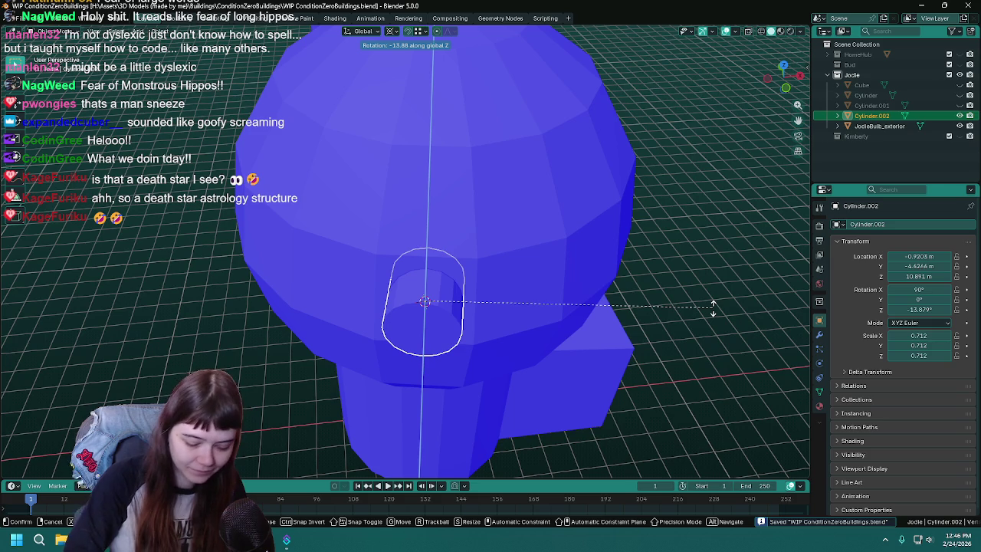
left_click(711, 306)
mouse_move(696, 303)
middle_mouse_down()
mouse_move(586, 295)
mouse_move(582, 324)
middle_mouse_up()
- Fine-tune the cylinder's Z rotation angle to -11° in the Rotate panel
scroll(541, 237, "up", 3)
scroll(524, 262, "up", 3)
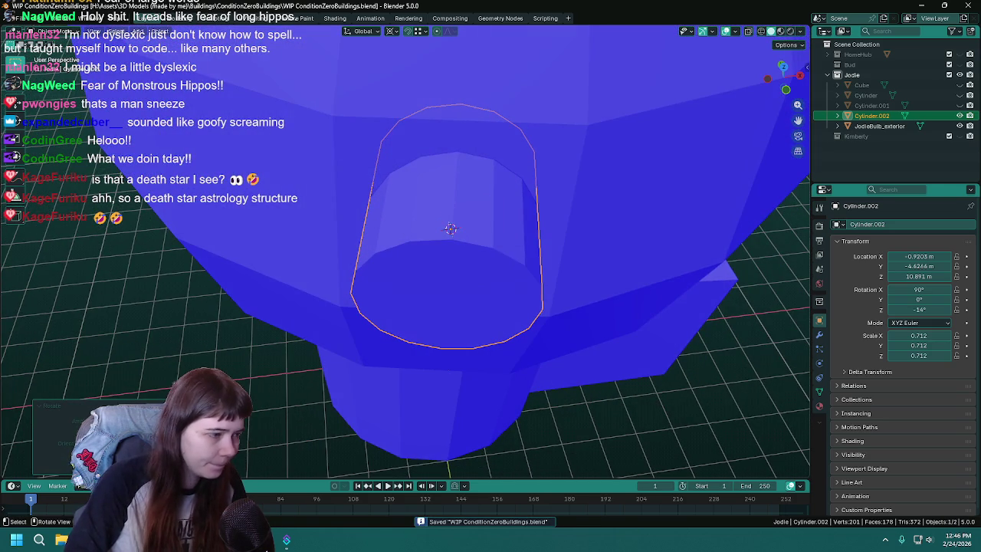
key("Return")
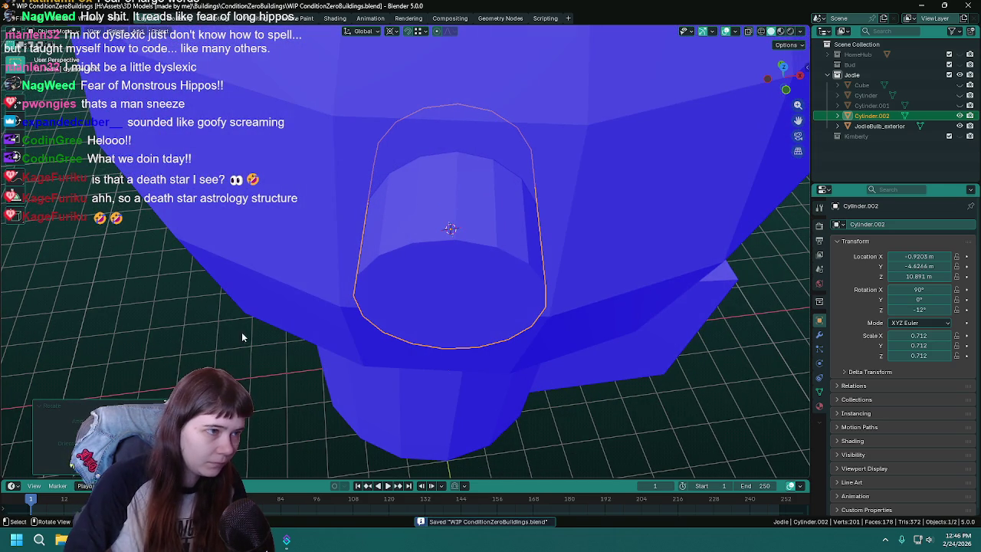
scroll(170, 389, "down", 1)
type("2")
key("Return")
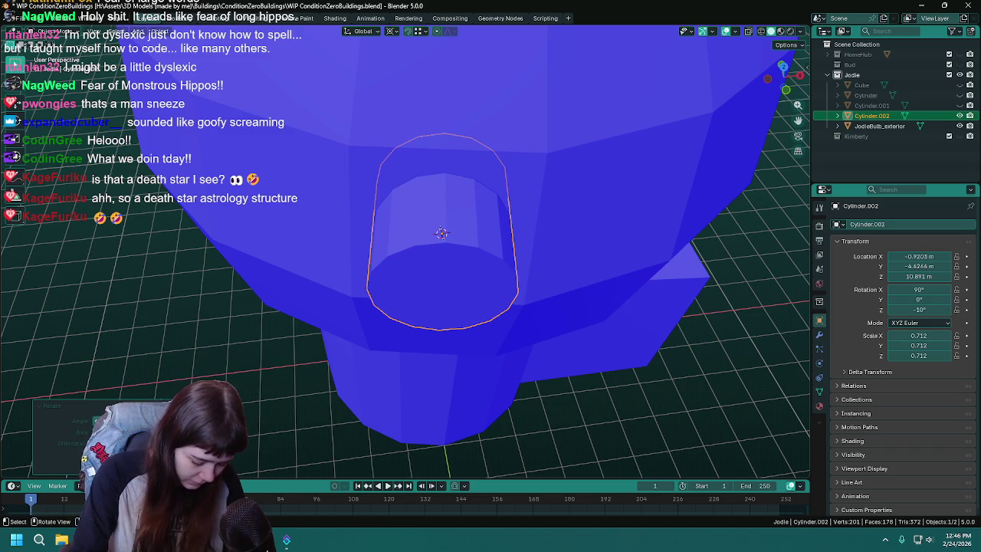
left_click_drag(135, 419, 130, 419)
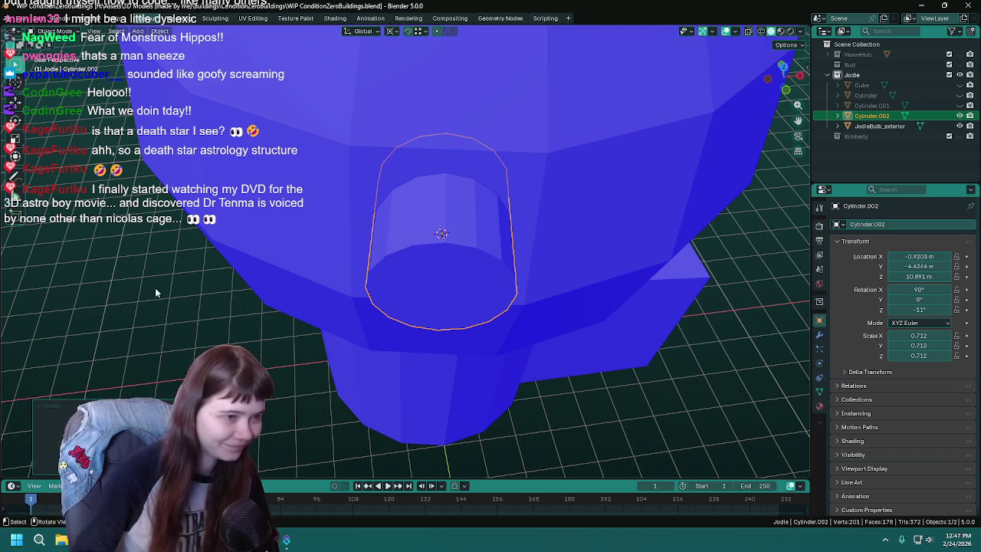
scroll(430, 251, "up", 2)
key("ctrl+s")
scroll(429, 251, "down", 3)
mouse_move(433, 245)
middle_mouse_down()
mouse_move(535, 334)
mouse_move(534, 381)
mouse_move(531, 293)
mouse_move(522, 294)
mouse_move(538, 290)
mouse_move(500, 282)
middle_mouse_up()
left_click(500, 283)
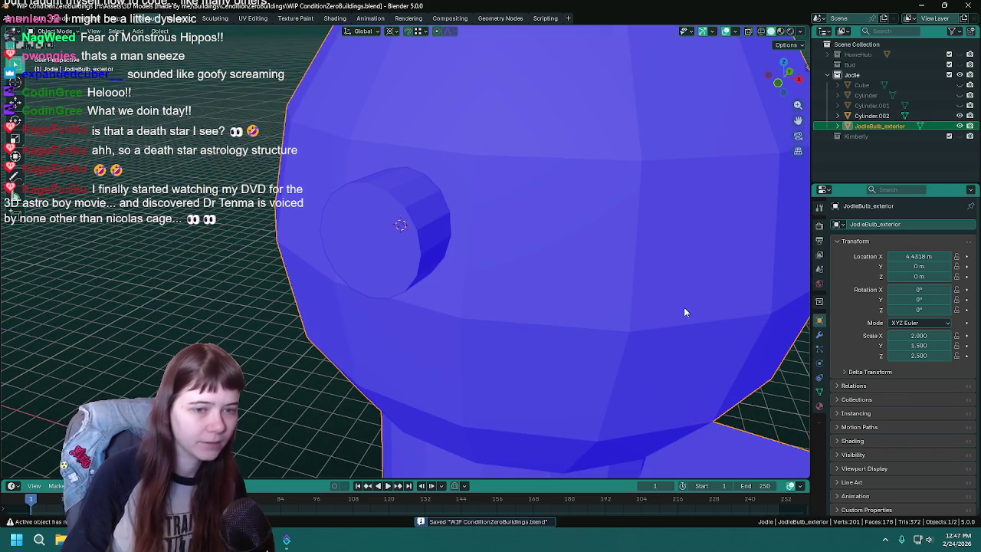
- Add a Boolean difference modifier to the sphere using Cylinder.002, then hide the cutter cylinder
left_click(818, 337)
left_click(860, 226)
mouse_move(818, 245)
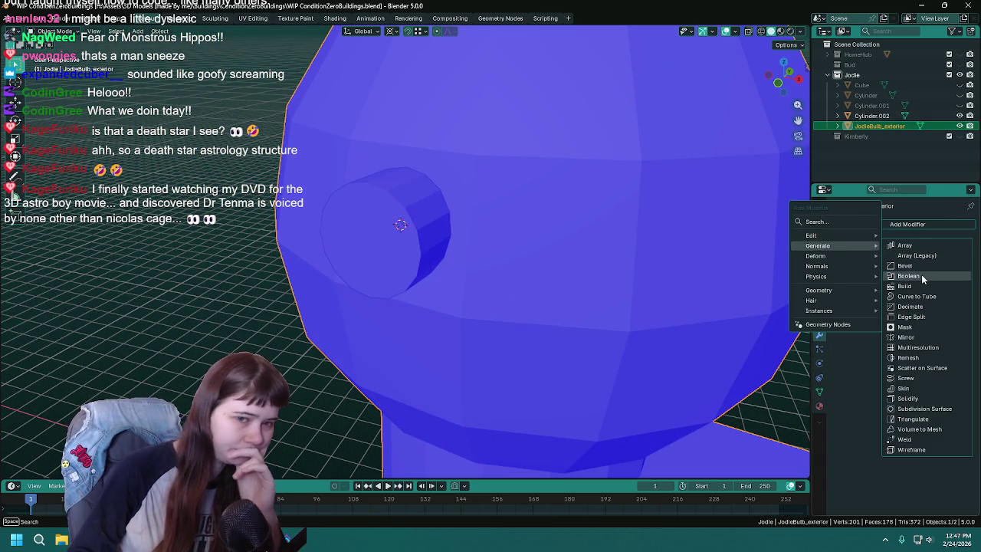
left_click(920, 275)
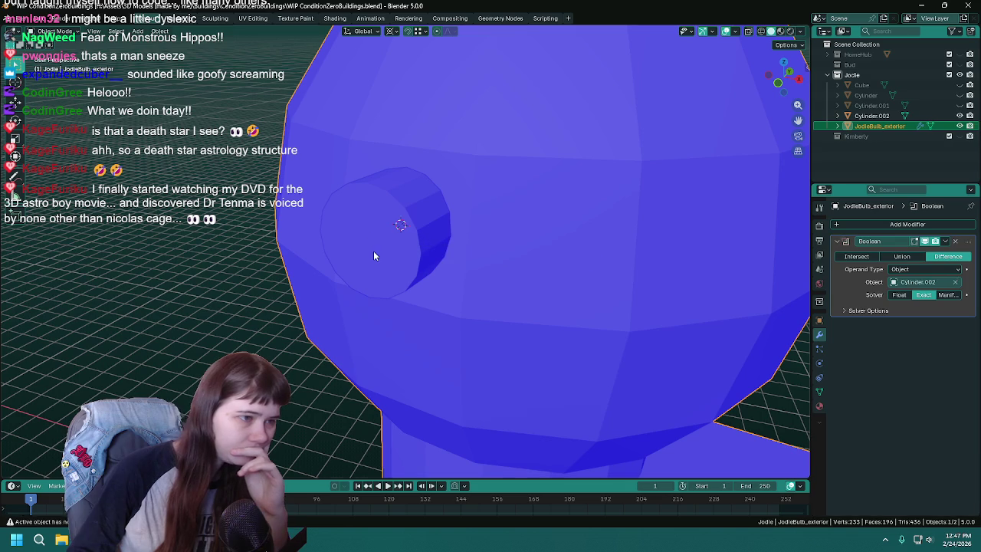
left_click(373, 250)
key("h")
- Inspect the round hole from around the bulb and save the blend file
left_click(464, 228)
mouse_move(464, 229)
middle_mouse_down()
mouse_move(540, 234)
mouse_move(464, 230)
mouse_move(512, 222)
middle_mouse_up()
key("ctrl+s")
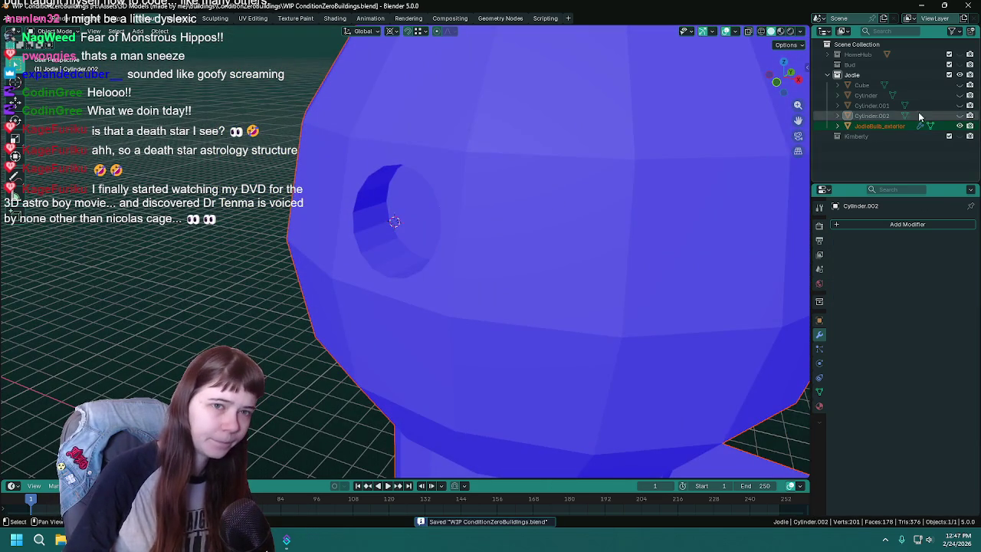
left_click(877, 116)
mouse_move(351, 322)
middle_mouse_down()
mouse_move(398, 260)
mouse_move(390, 255)
mouse_move(399, 269)
middle_mouse_up()
key("ctrl+s")
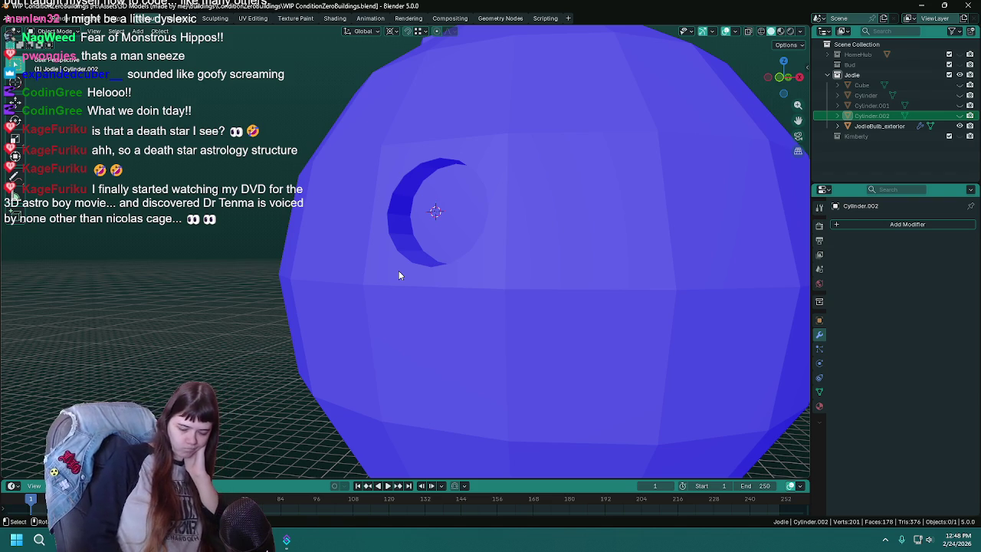
key("ctrl+s")
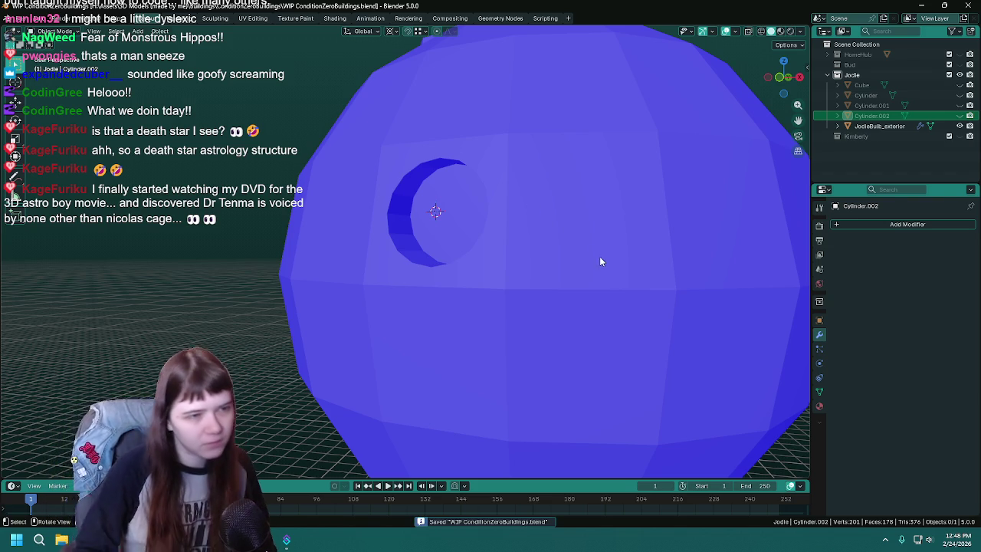
- Apply the Boolean on JodieBulb_exterior and frame the carved 16-sided window in Edit Mode
left_click(601, 276)
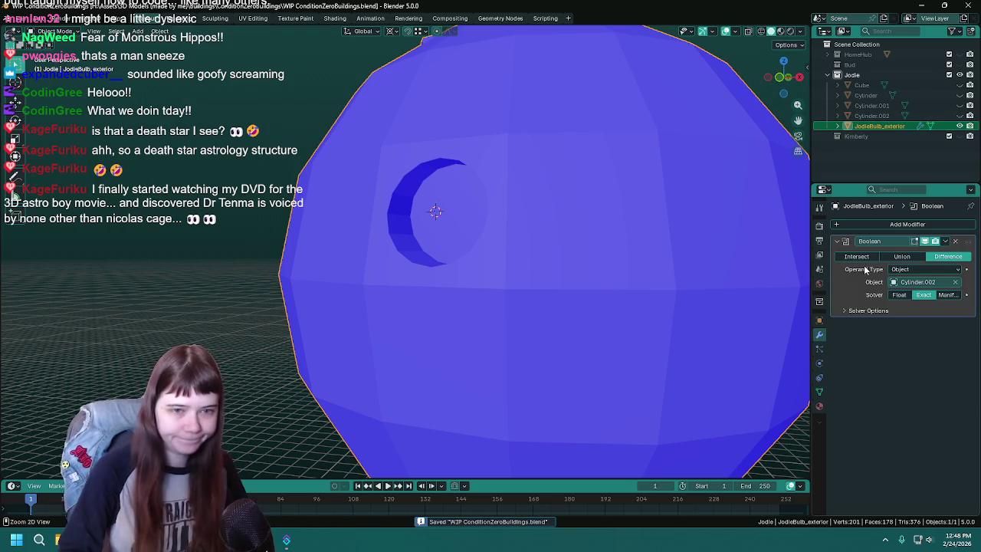
key("ctrl+a")
key("Tab")
key("KP_Decimal")
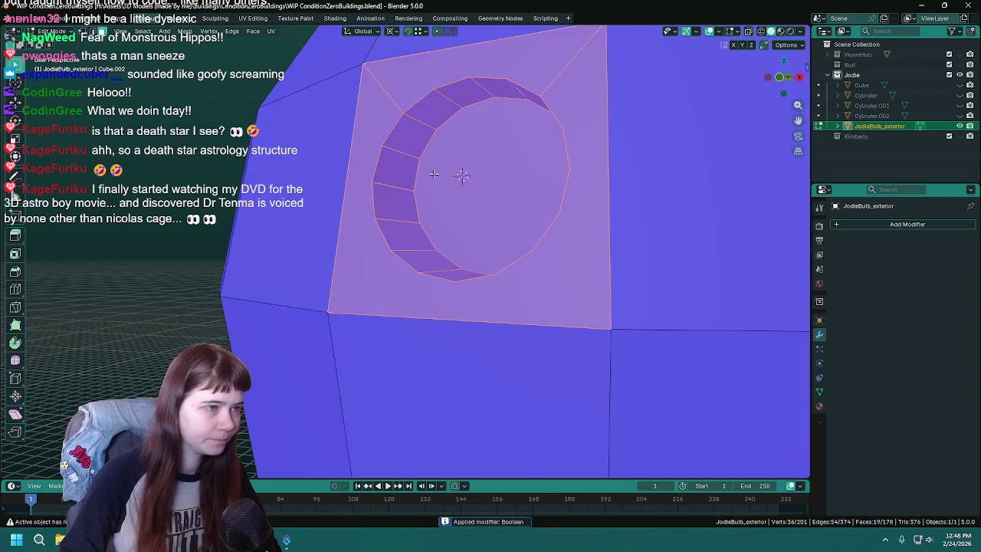
left_click(430, 153)
scroll(460, 175, "down", 3)
middle_click_drag(460, 175, 399, 276)
left_click(352, 303)
left_click(532, 305)
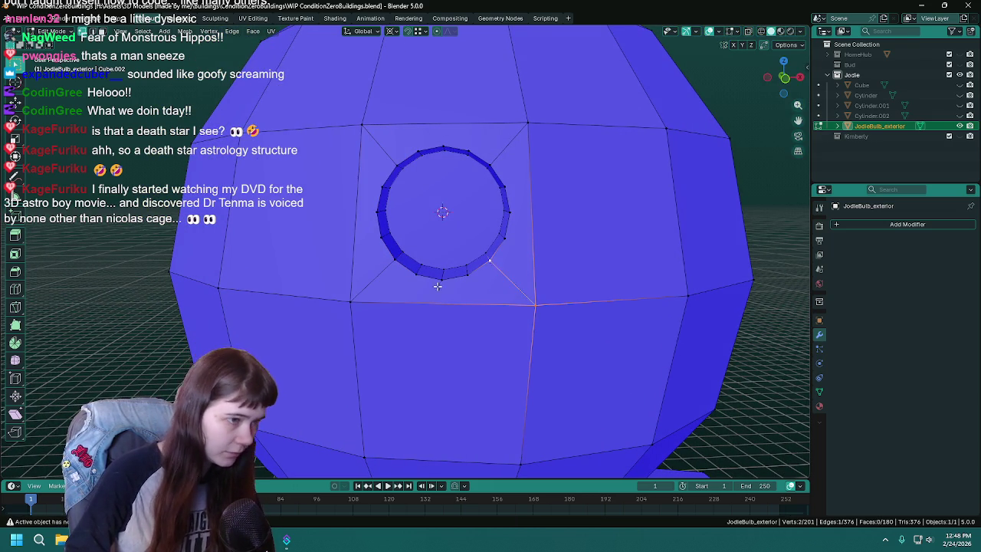
key("Tab")
scroll(200, 267, "down", 2)
key("ctrl+s")
scroll(201, 268, "down", 2)
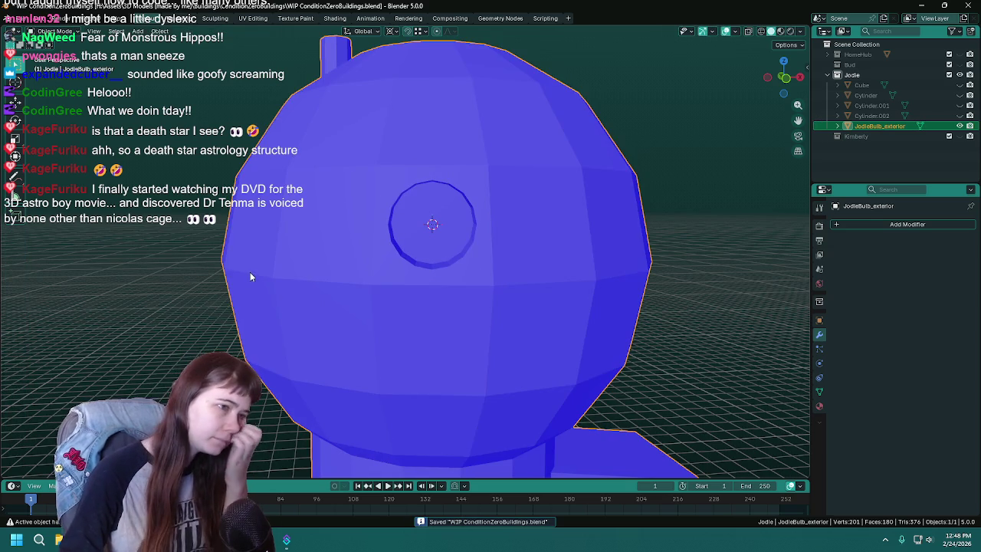
scroll(437, 242, "down", 2)
scroll(475, 255, "down", 1)
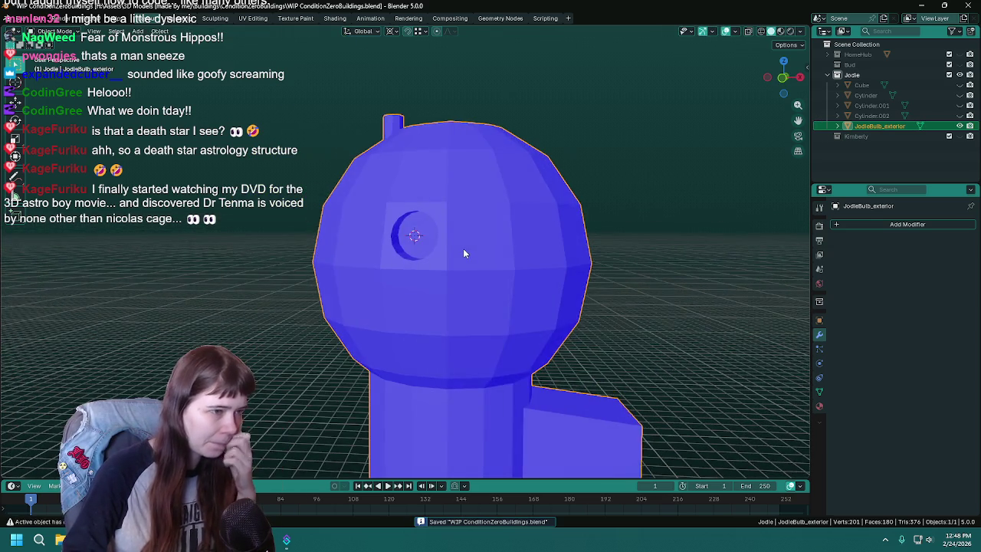
scroll(462, 252, "down", 2)
scroll(468, 253, "up", 1)
scroll(460, 255, "up", 2)
key("Tab")
key("ctrl+s")
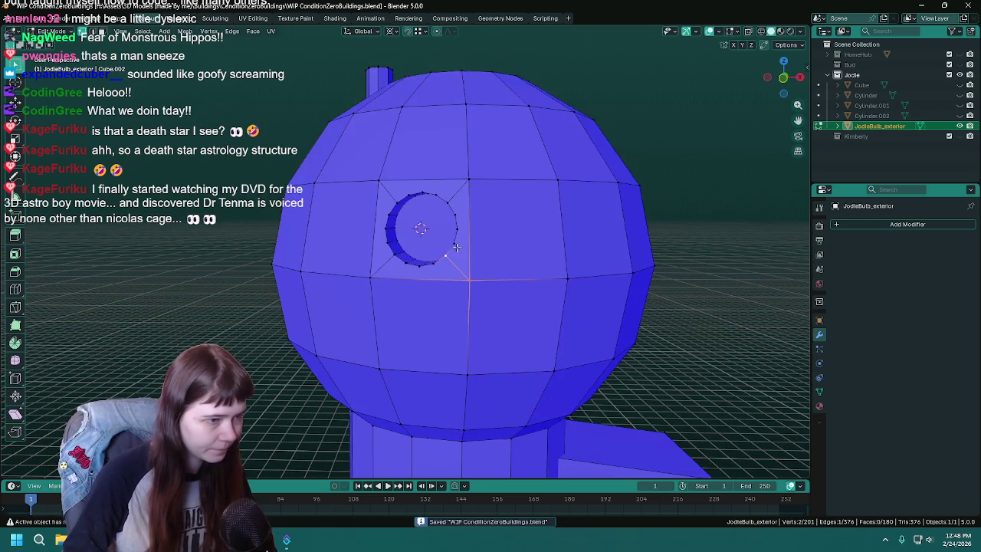
scroll(457, 247, "up", 2)
scroll(429, 223, "up", 2)
scroll(406, 184, "up", 1)
scroll(406, 184, "down", 1)
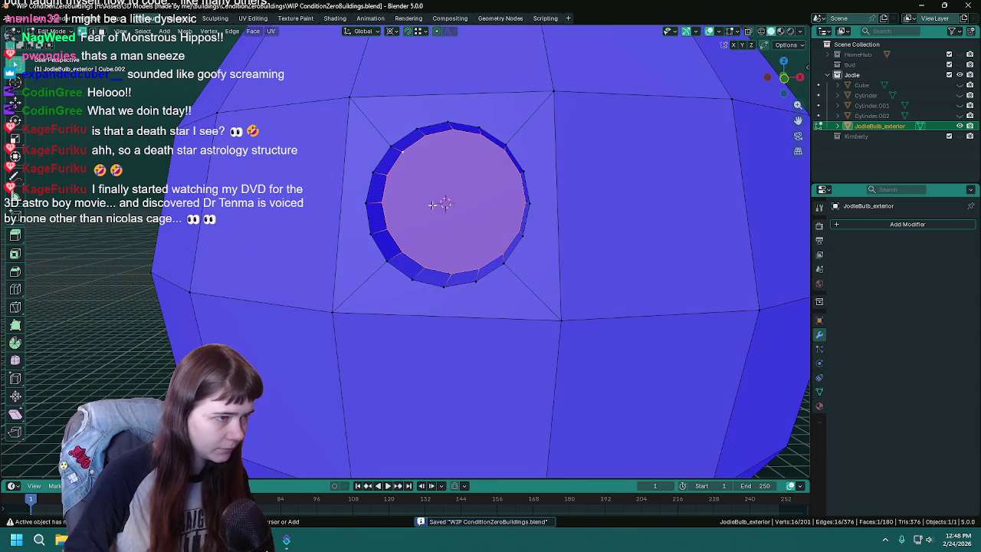
mouse_move(146, 269)
middle_mouse_down()
mouse_move(139, 250)
mouse_move(182, 250)
middle_mouse_up()
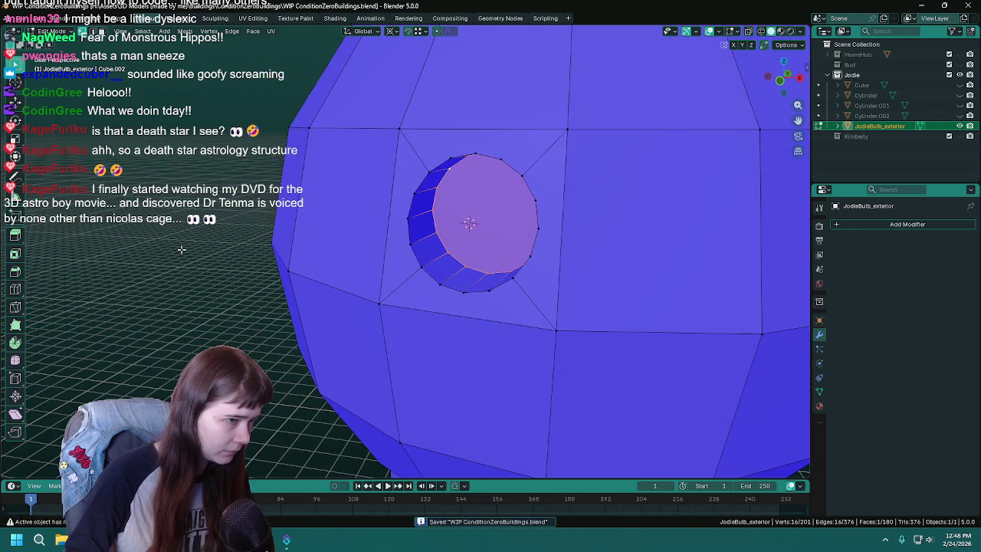
key("g")
key("g")
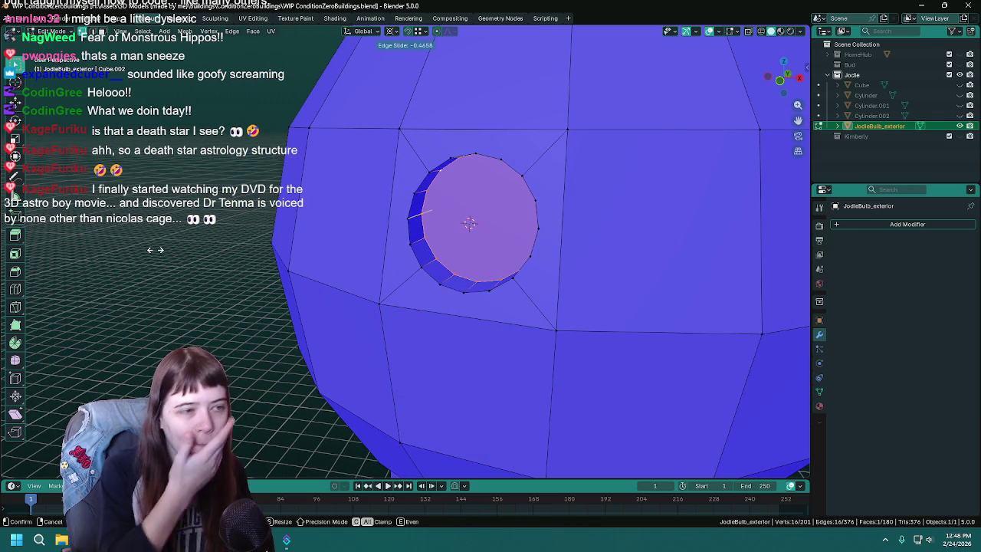
right_click(155, 249)
mouse_move(156, 249)
middle_mouse_down()
mouse_move(360, 230)
mouse_move(468, 257)
mouse_move(456, 246)
middle_mouse_up()
key("ctrl+s")
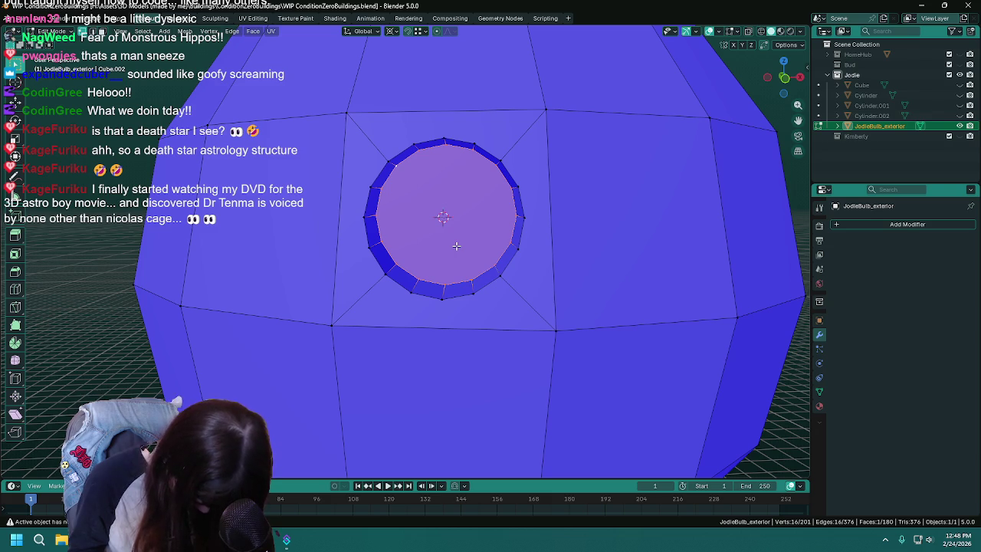
- Select the window ring's top, right and bottom edges, save, and view the hole at an angle
key("ctrl+s")
scroll(452, 244, "up", 1)
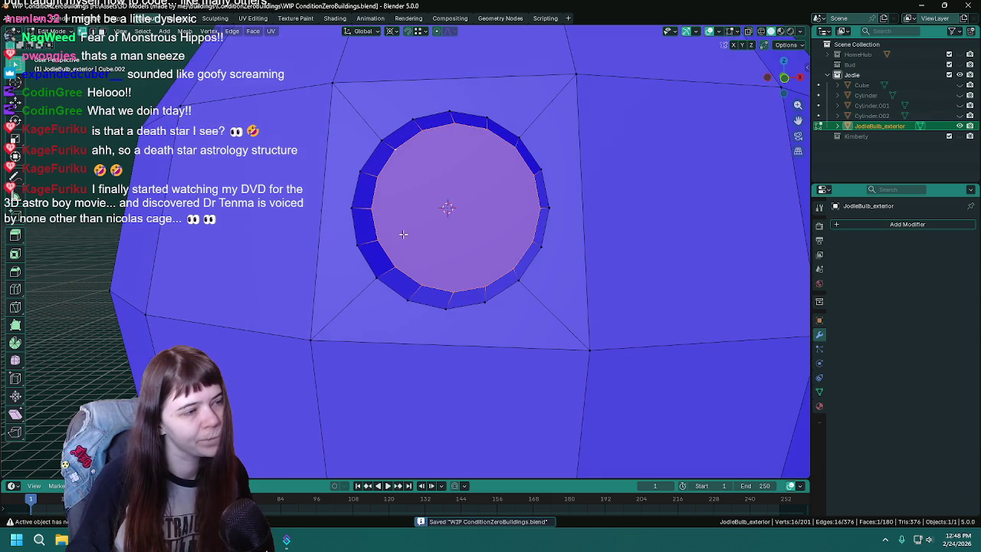
left_click(428, 105)
scroll(288, 172, "down", 1)
scroll(288, 172, "down", 1)
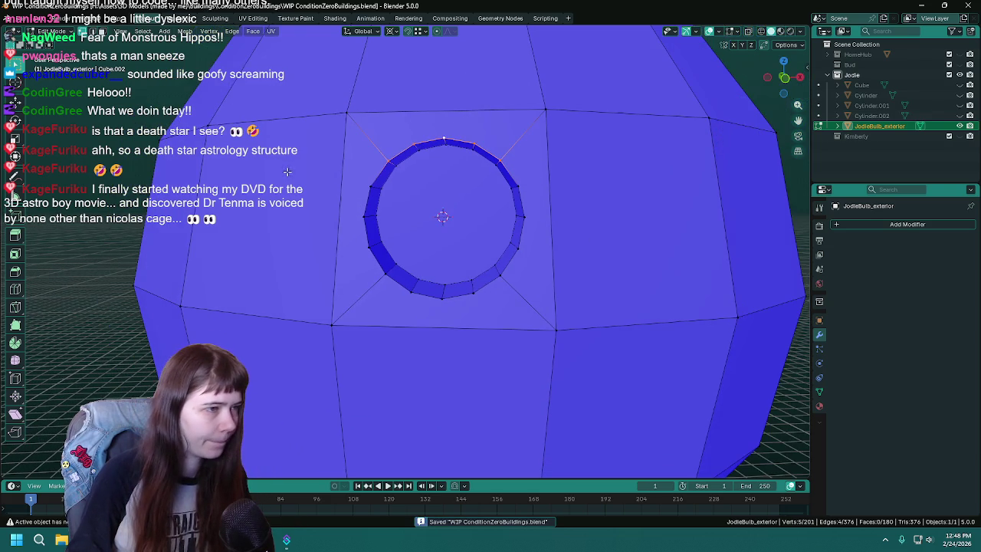
left_click(366, 172, "alt")
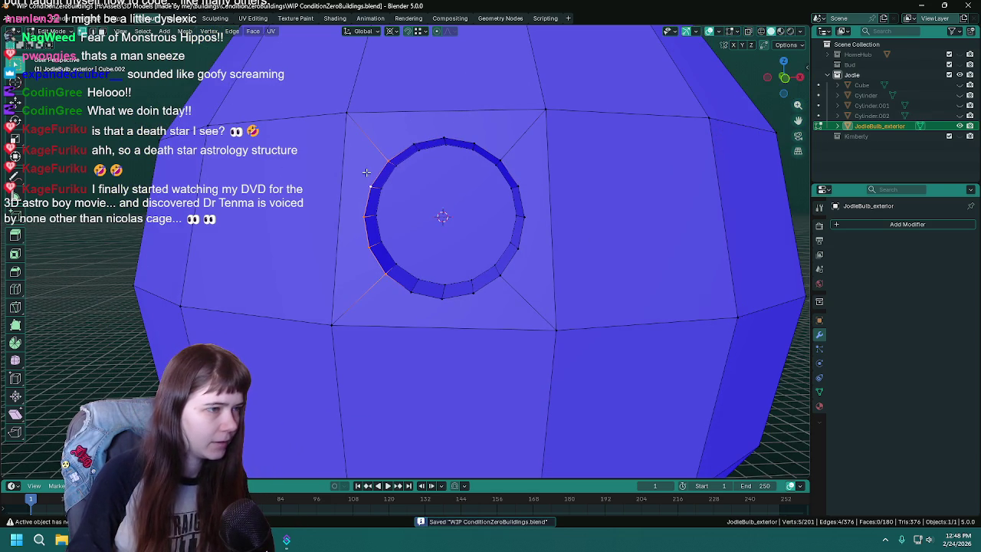
left_click(423, 133, "alt")
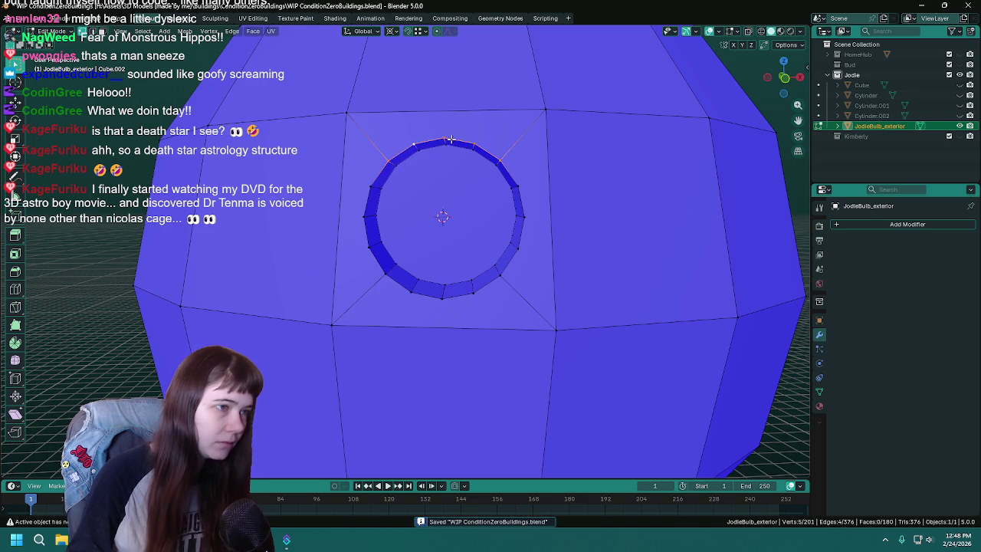
left_click(529, 208, "alt+shift")
left_click(423, 305, "alt+shift")
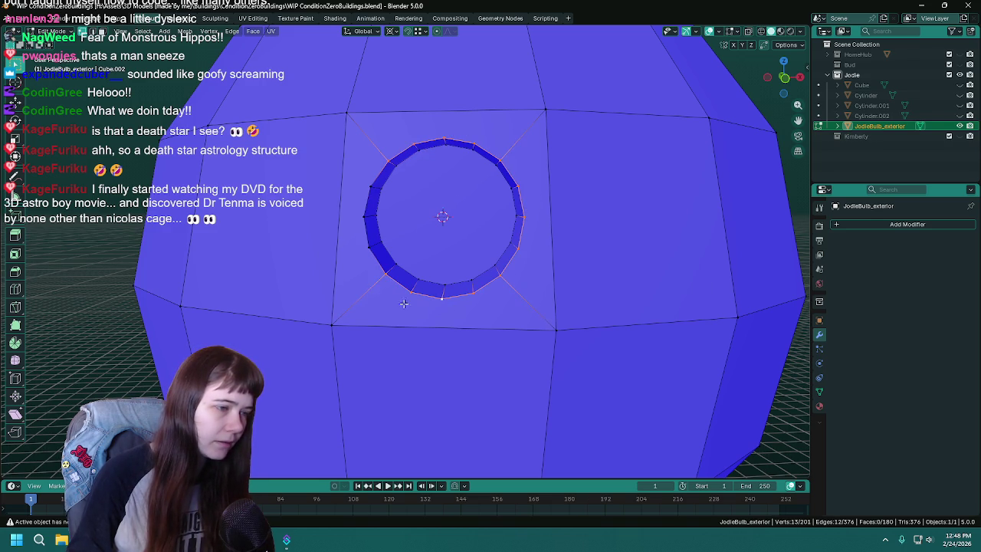
key("ctrl+s")
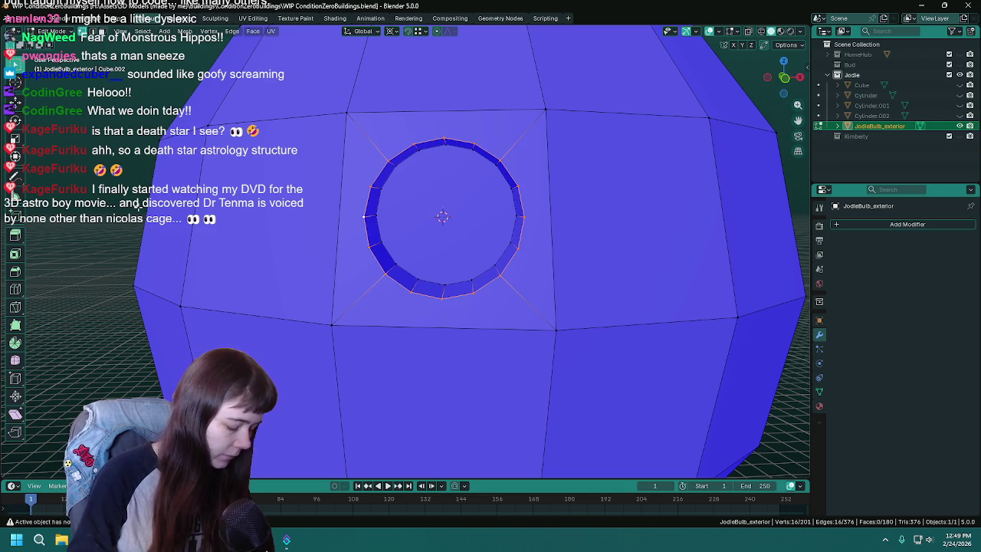
scroll(140, 203, "down", 5)
middle_click_drag(139, 203, 257, 210)
scroll(257, 211, "up", 5)
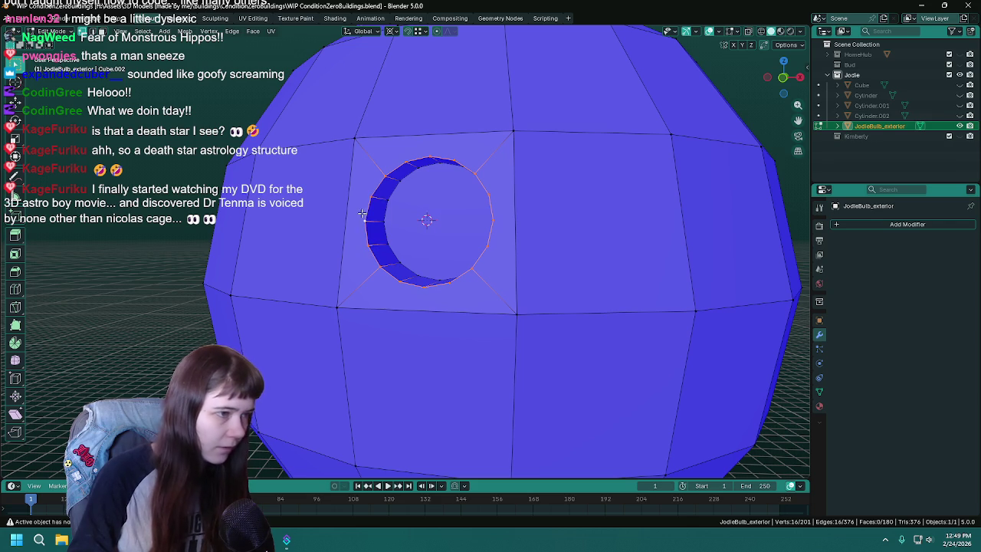
- Duplicate the bulb in place as JodieBulb_exterior.001 and start editing the original's mesh
key("Tab")
key("shift+d")
right_click(577, 237)
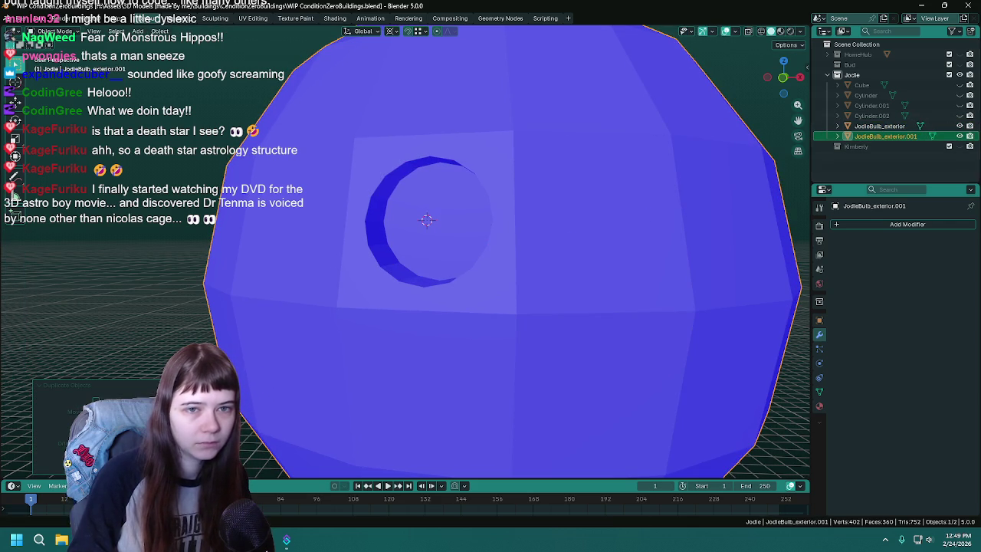
left_click(879, 126)
key("Tab")
scroll(365, 160, "up", 2)
middle_click_drag(365, 161, 418, 193)
- Dissolve the window ring's edges into one flat circular face
left_click(400, 168)
key("x")
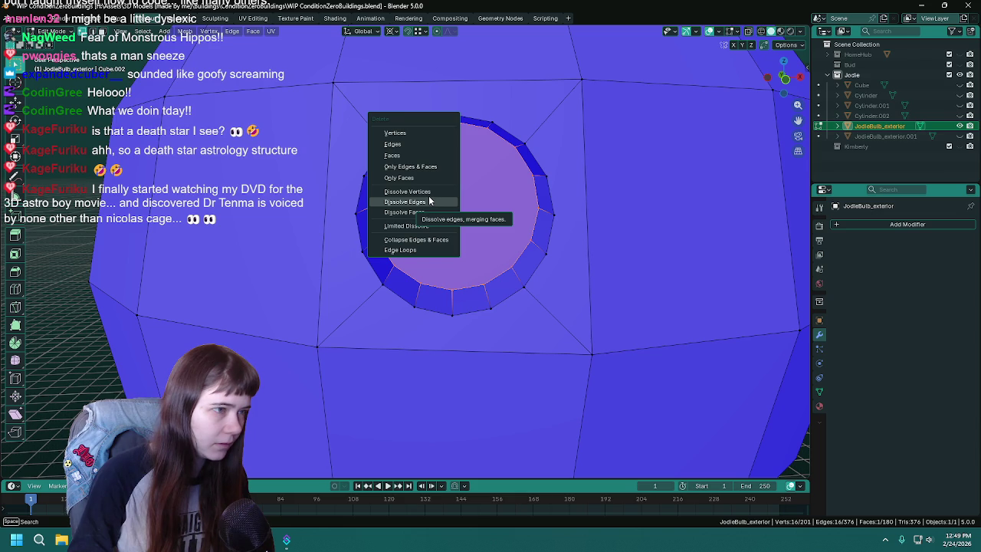
left_click(429, 195)
middle_click_drag(429, 195, 398, 199)
- Select the whole 16-sided circular face and begin insetting it at about 0.04 m
left_click_drag(337, 203, 425, 104)
middle_click_drag(425, 104, 486, 121)
left_click(462, 319, "ctrl")
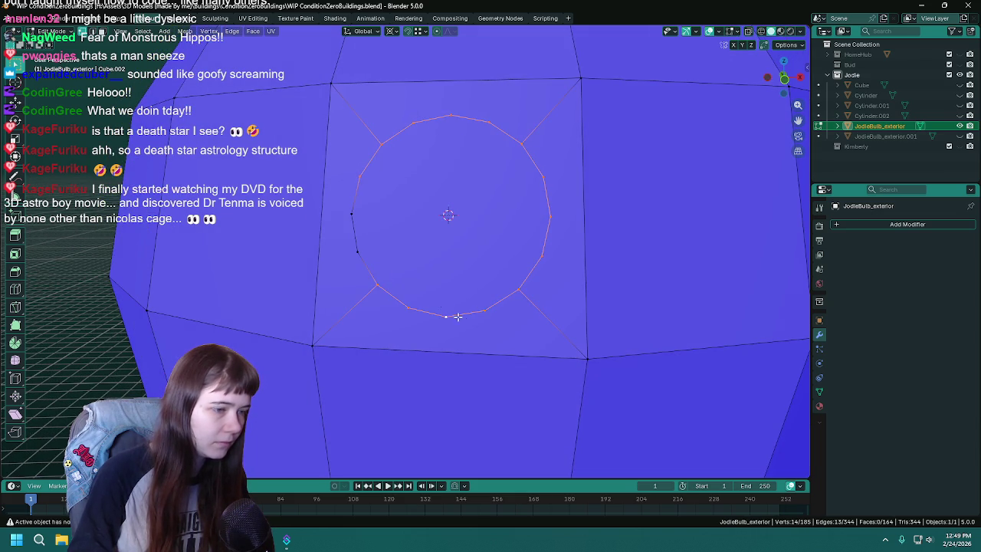
left_click(352, 238, "ctrl")
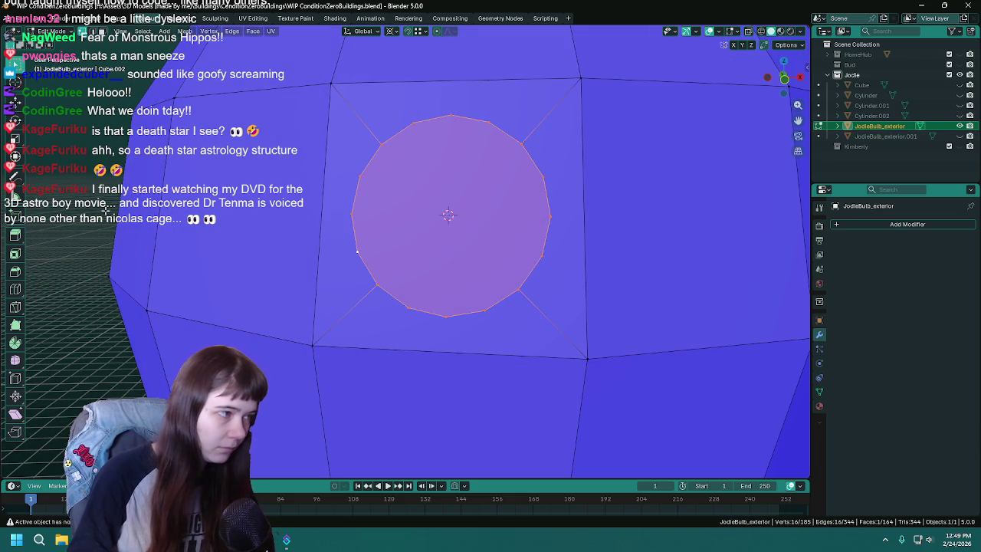
middle_click_drag(565, 219, 94, 188)
key("i")
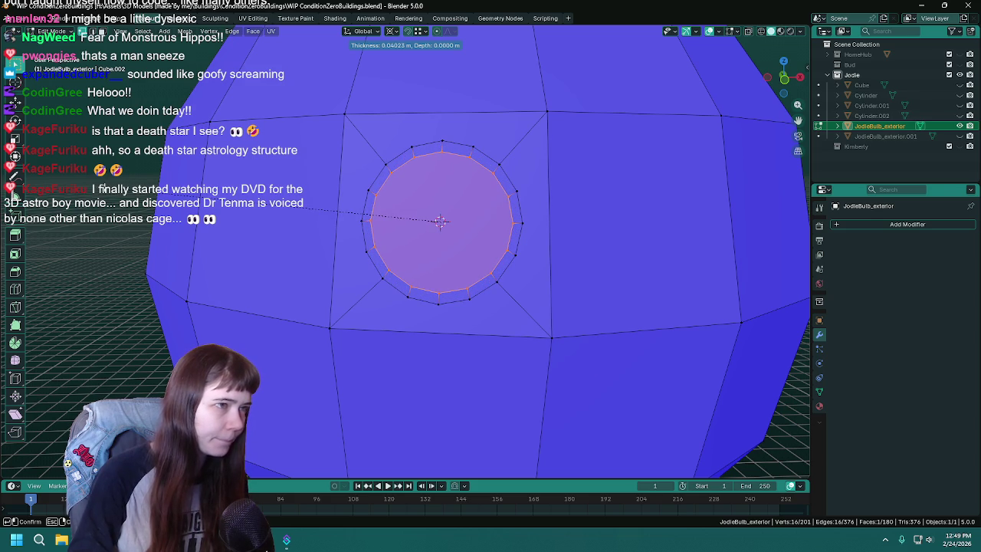
- Confirm the inset rim, save, and slide the inset loop inward along the ring
left_click(439, 221)
mouse_move(518, 251)
middle_mouse_down()
mouse_move(318, 215)
mouse_move(309, 189)
middle_mouse_up()
key("ctrl+s")
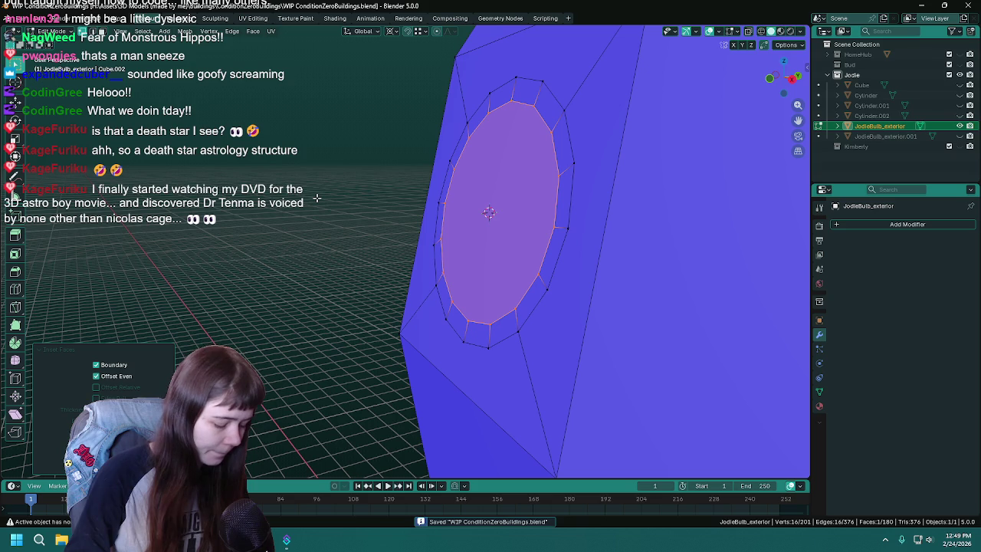
key("g")
key("g")
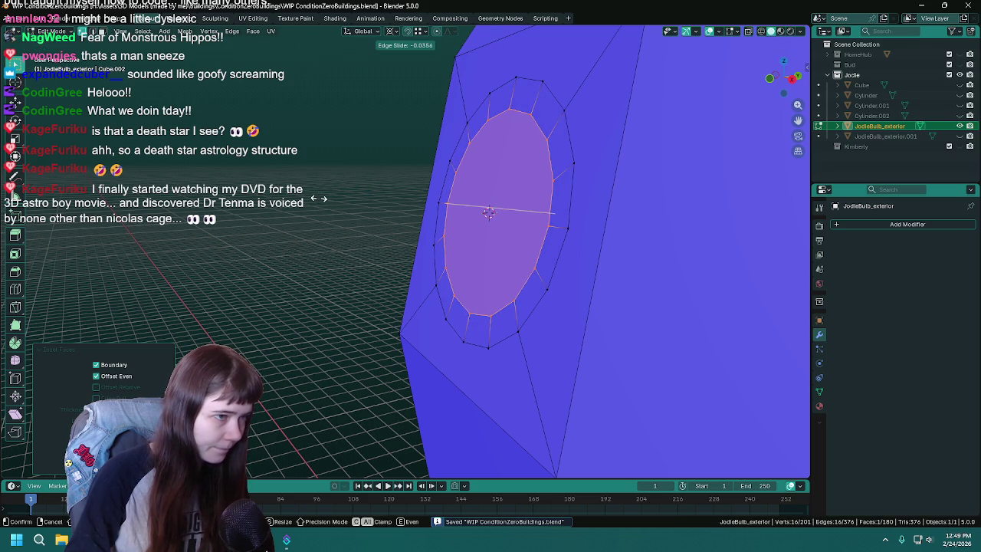
left_click(322, 199)
middle_click_drag(321, 199, 319, 200)
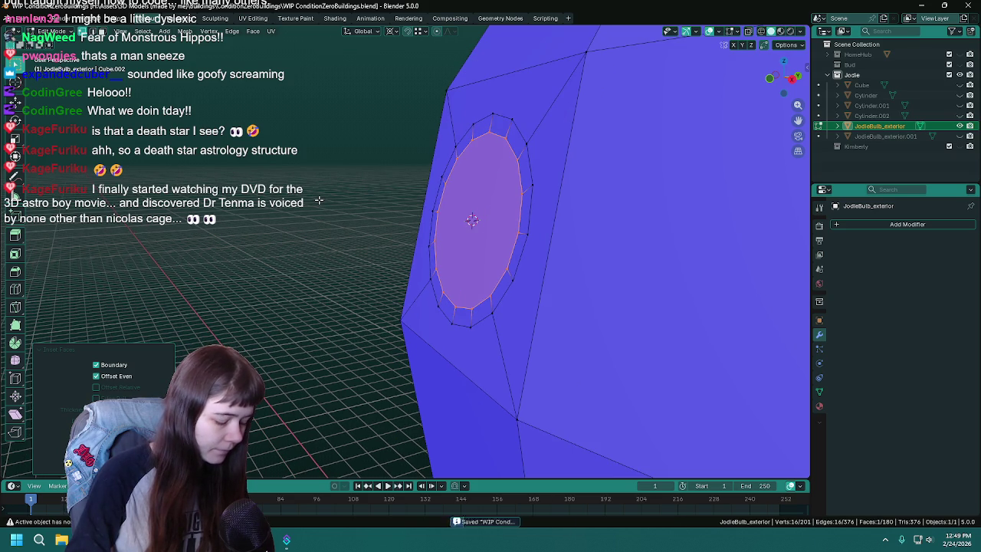
- Extrude the centre face inward into the sphere and edge-slide the recess wall loop
key("e")
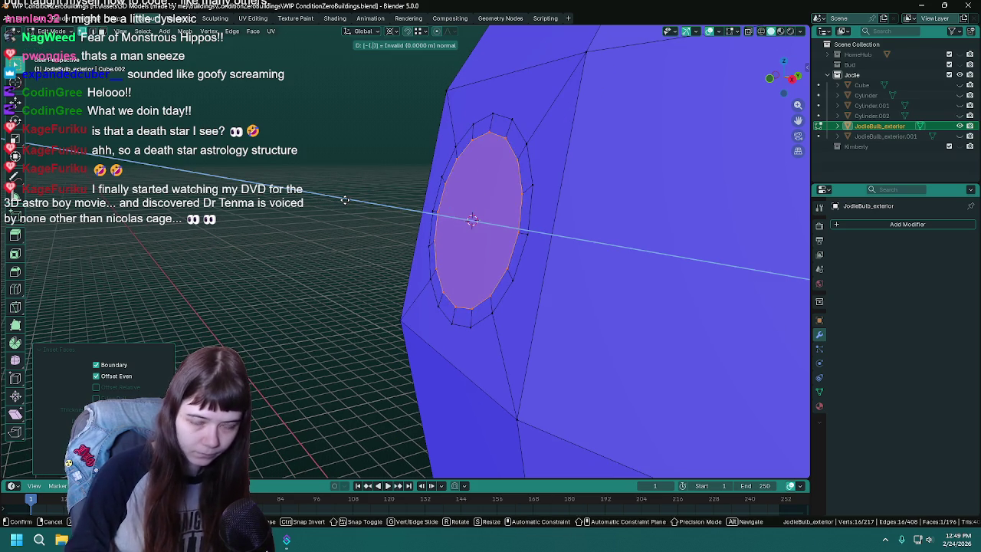
left_click(345, 200)
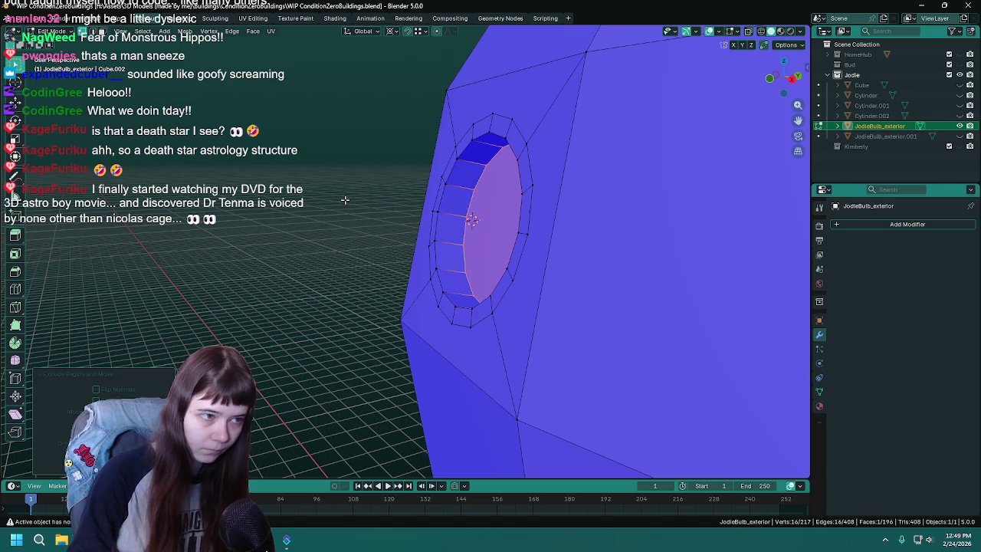
left_click(455, 166, "alt")
key("ctrl+s")
key("g")
key("g")
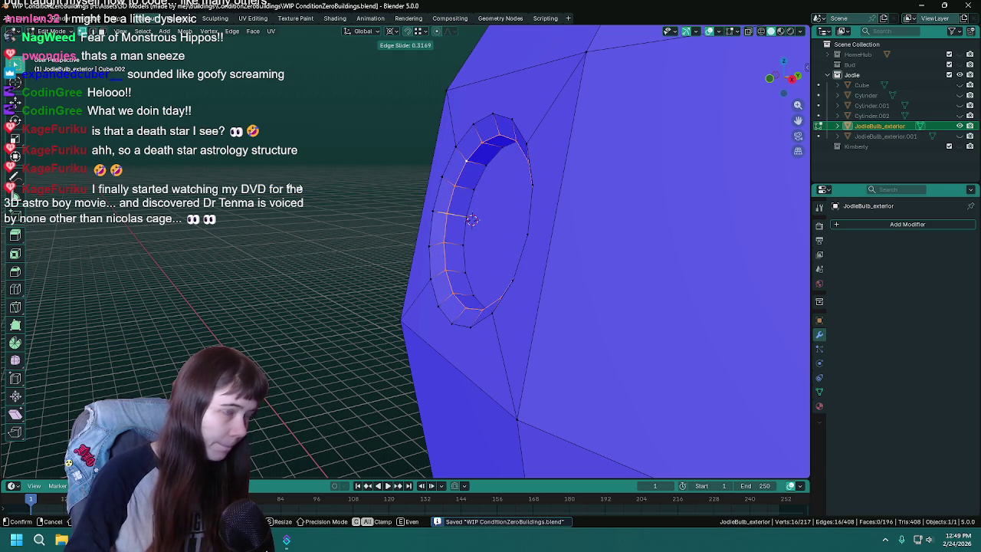
key("Return")
key("Tab")
mouse_move(491, 230)
middle_mouse_down()
mouse_move(542, 243)
mouse_move(440, 236)
middle_mouse_up()
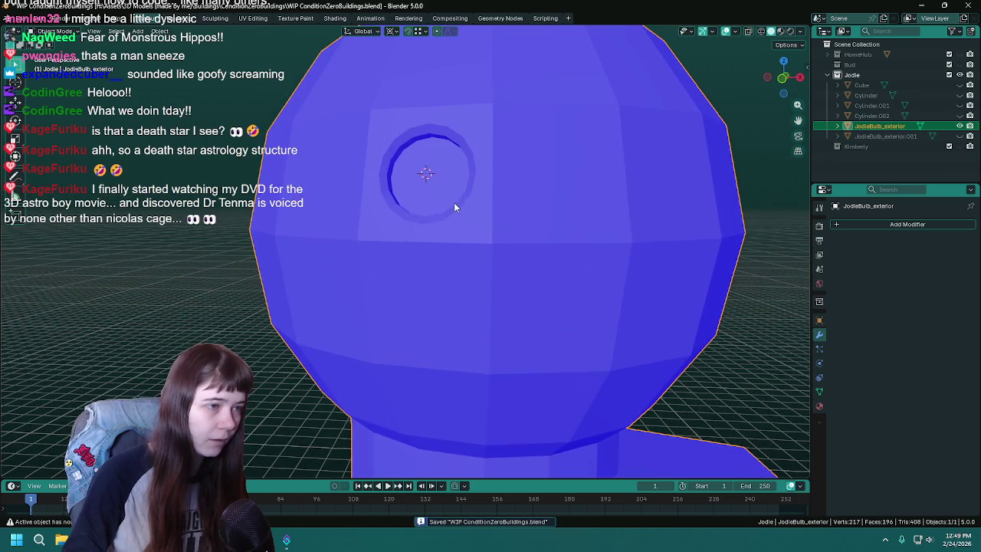
- Orbit around the whole building and the sphere to inspect the finished window recess
scroll(439, 240, "up", 3)
scroll(434, 242, "down", 5)
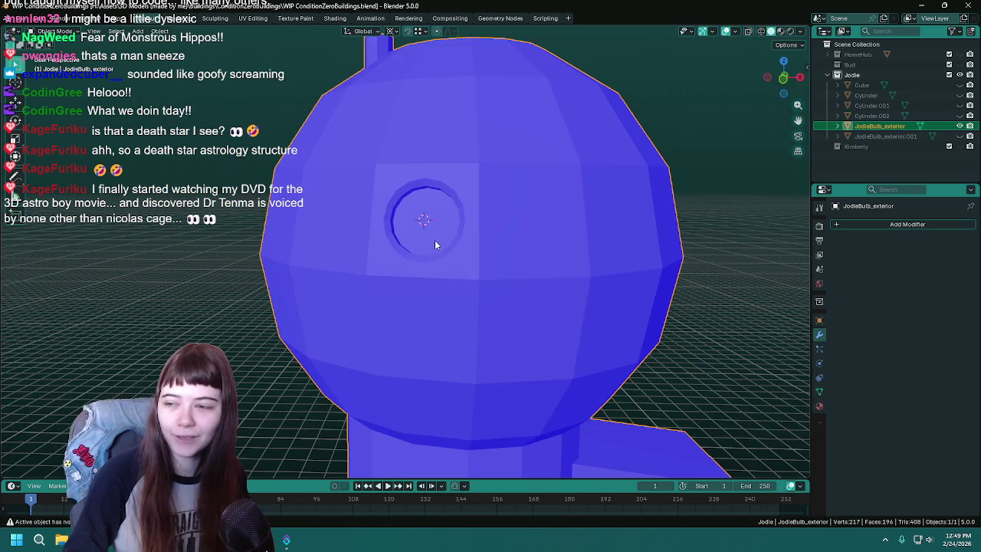
scroll(443, 260, "up", 1)
scroll(444, 260, "down", 4)
mouse_move(446, 250)
middle_mouse_down()
mouse_move(638, 294)
mouse_move(455, 258)
middle_mouse_up()
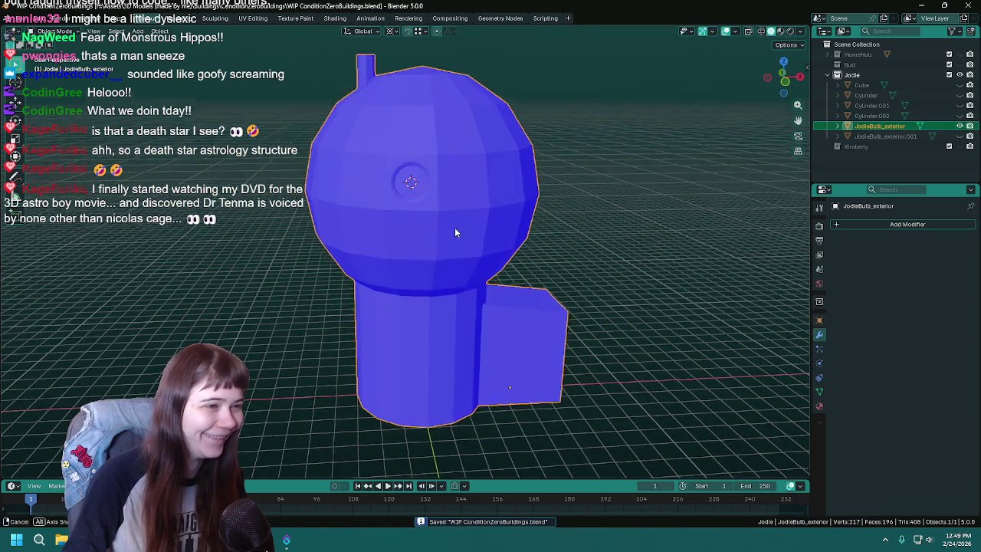
scroll(452, 230, "up", 3)
scroll(451, 224, "down", 1)
mouse_move(434, 212)
middle_mouse_down()
mouse_move(409, 252)
mouse_move(469, 262)
mouse_move(295, 203)
middle_mouse_up()
key("Tab")
scroll(455, 302, "up", 3)
mouse_move(456, 302)
middle_mouse_down()
mouse_move(526, 317)
mouse_move(652, 292)
mouse_move(630, 285)
middle_mouse_up()
scroll(526, 317, "down", 2)
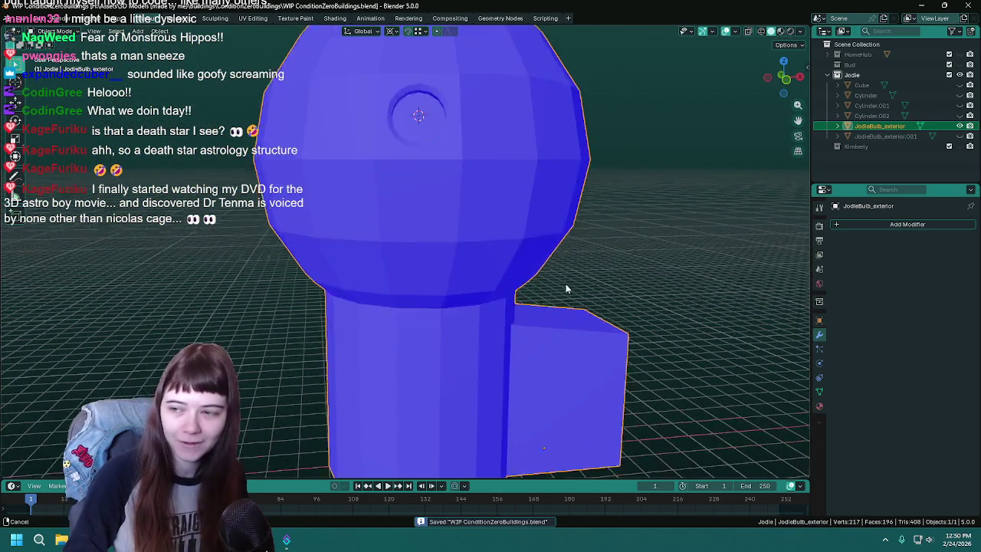
scroll(567, 304, "up", 2)
key("Tab")
key("Tab")
- Select two neighbouring lower faces of the tower base, viewing the tower and annex head-on
middle_click_drag(551, 298, 459, 311)
scroll(432, 276, "up", 2)
scroll(436, 267, "up", 1)
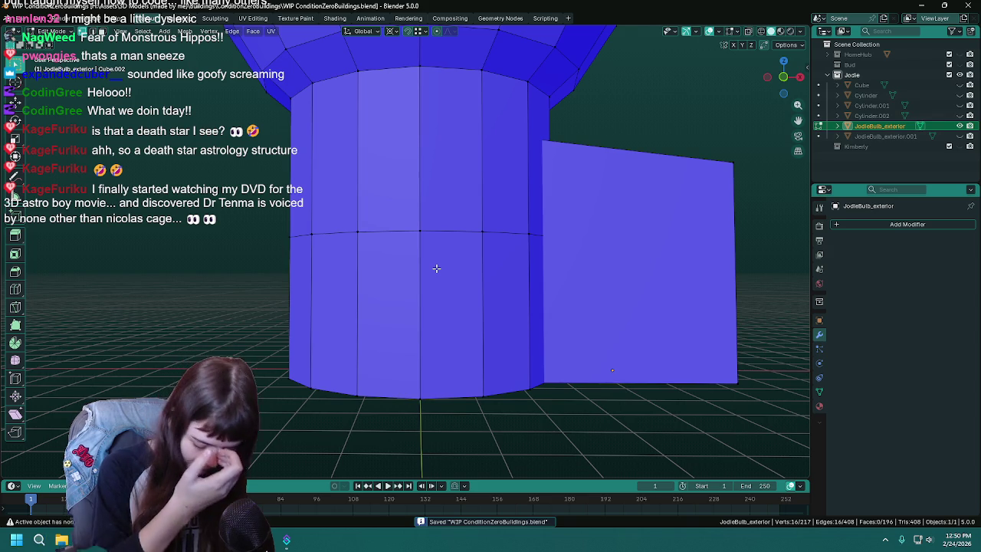
scroll(436, 267, "up", 1)
mouse_move(427, 269)
middle_mouse_down()
mouse_move(442, 235)
mouse_move(460, 245)
middle_mouse_up()
scroll(445, 240, "down", 1)
scroll(452, 291, "down", 1)
scroll(434, 278, "down", 1)
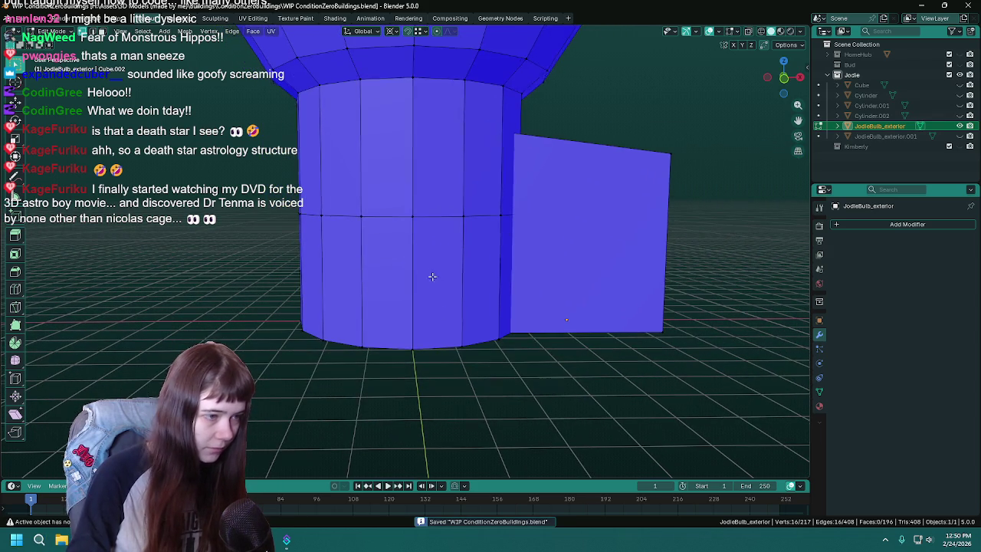
left_click(394, 268)
left_click(433, 264, "shift")
scroll(460, 311, "up", 1)
mouse_move(460, 310)
middle_mouse_down()
mouse_move(427, 289)
mouse_move(463, 305)
middle_mouse_up()
mouse_move(597, 352)
middle_mouse_down()
mouse_move(552, 355)
mouse_move(462, 292)
middle_mouse_up()
- Save the WIP ConditionZeroBuildings file and select the window cutter Cylinder.002
key("Tab")
scroll(521, 306, "up", 2)
key("ctrl+s")
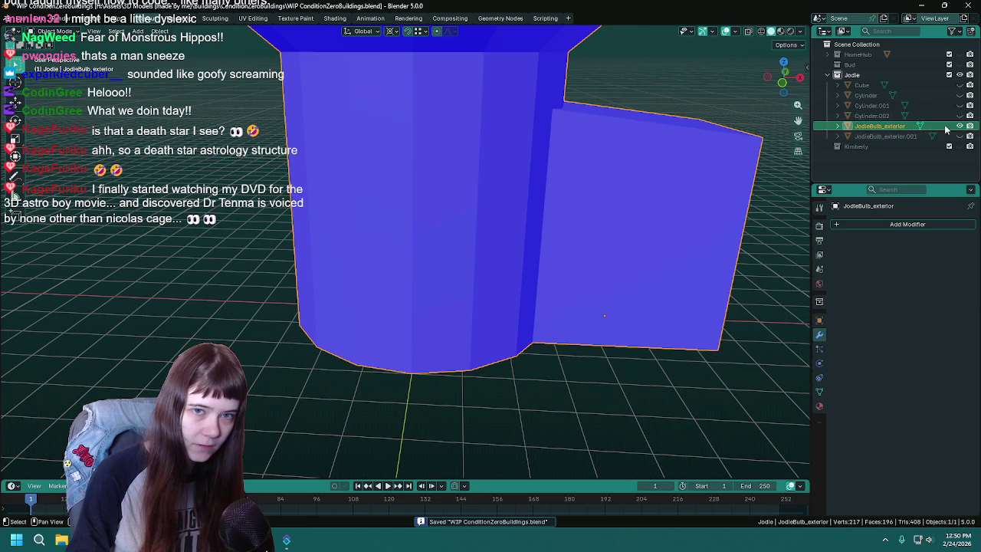
left_click(871, 115)
scroll(420, 156, "down", 3)
mouse_move(420, 156)
middle_mouse_down()
mouse_move(410, 305)
mouse_move(443, 229)
middle_mouse_up()
- Discard a duplicate of the cutter and snap the 3D cursor to the world origin
key("shift+d")
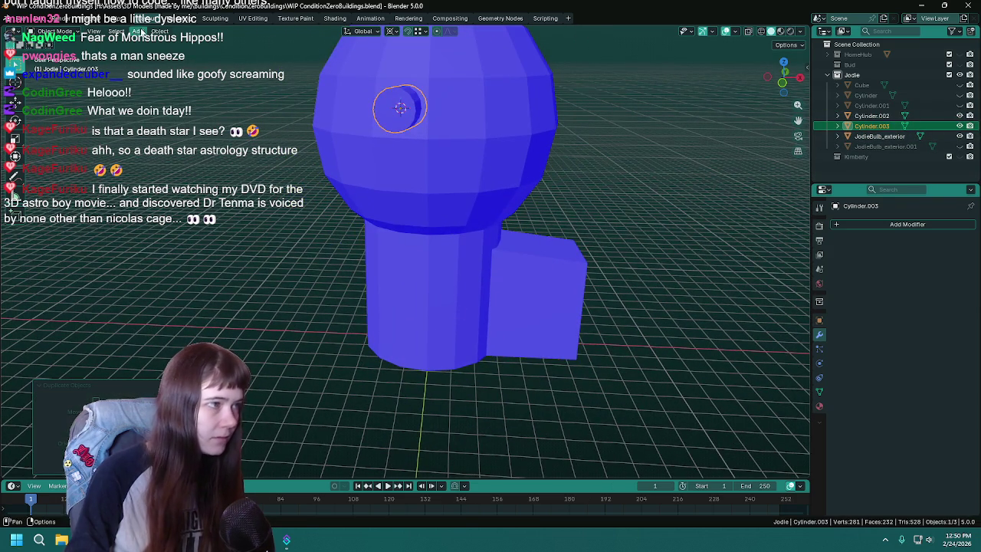
key("Delete")
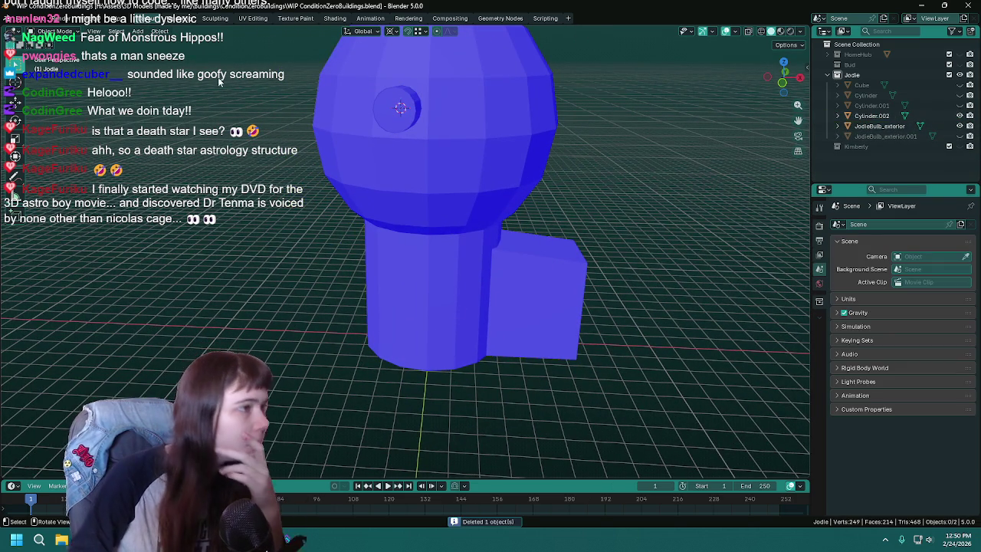
left_click(158, 31)
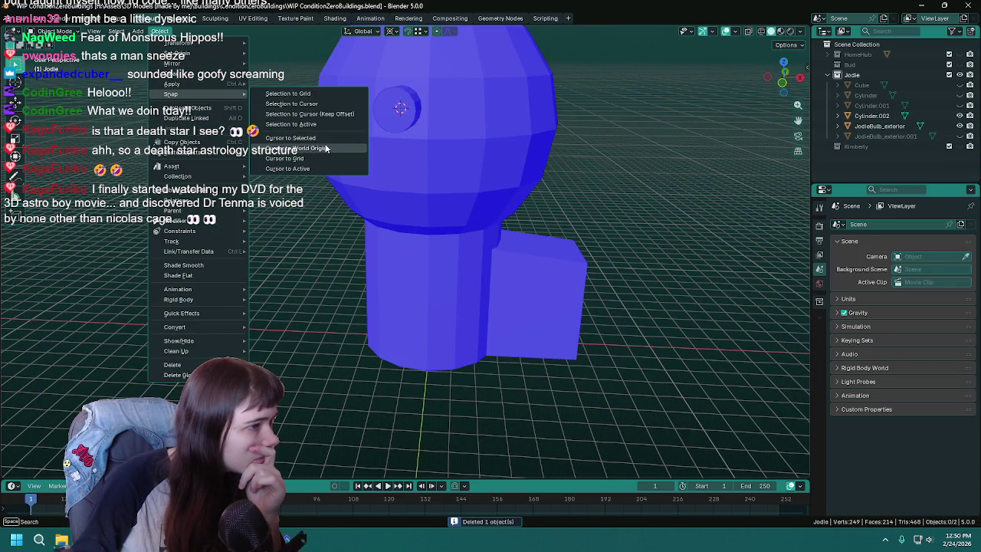
left_click(325, 147)
- Rename Cylinder.002 to window_cutout and hide it
left_click(871, 115)
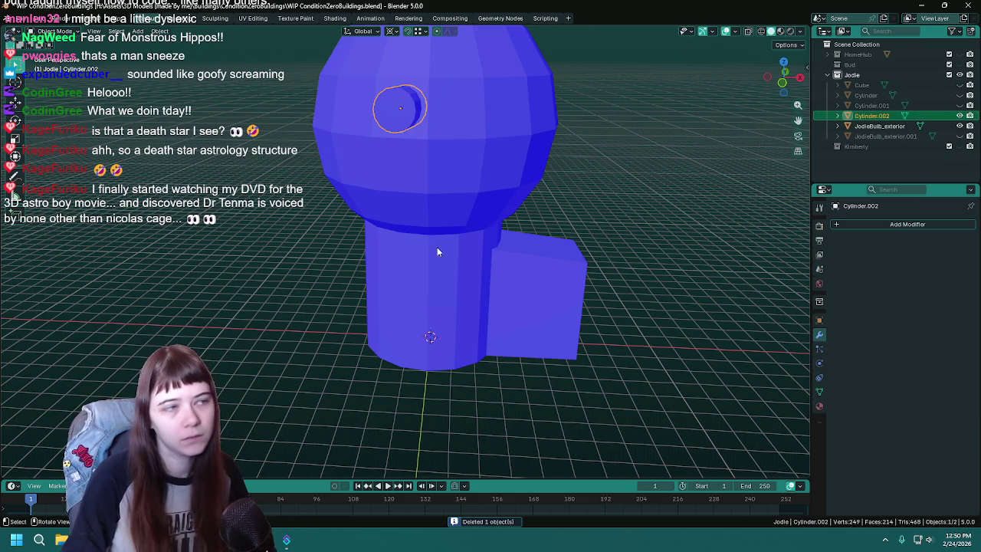
middle_click_drag(492, 243, 420, 242)
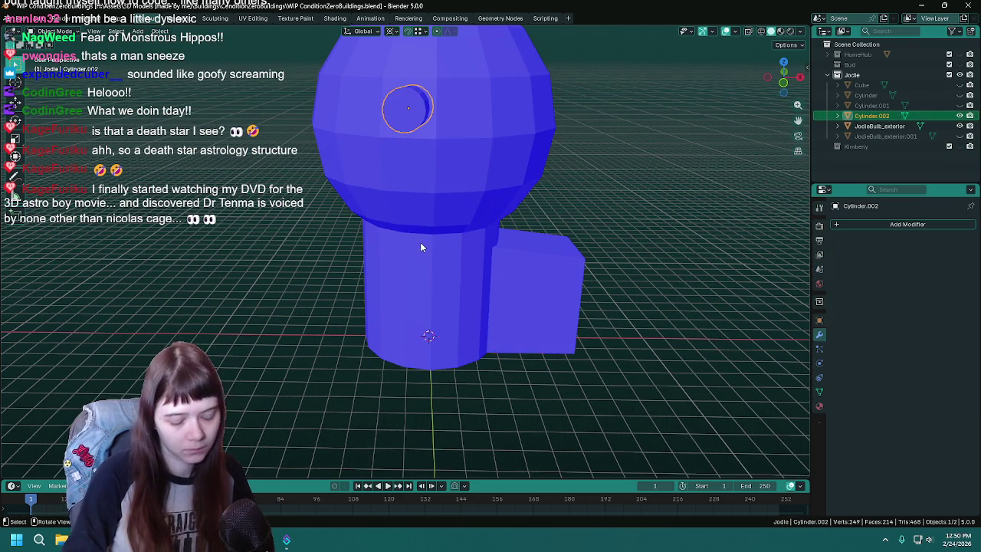
double_click(874, 114)
type("windo")
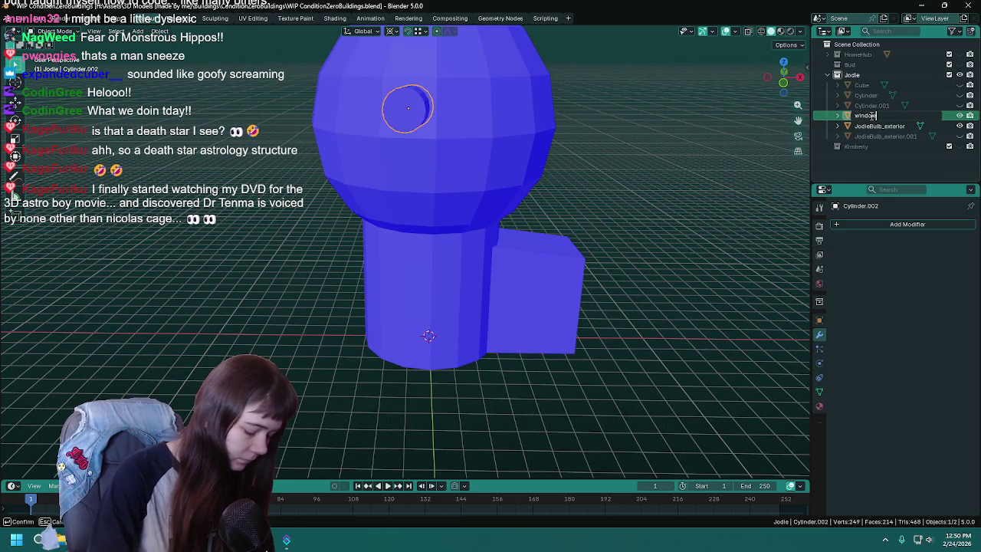
type("_cutout")
key("Return")
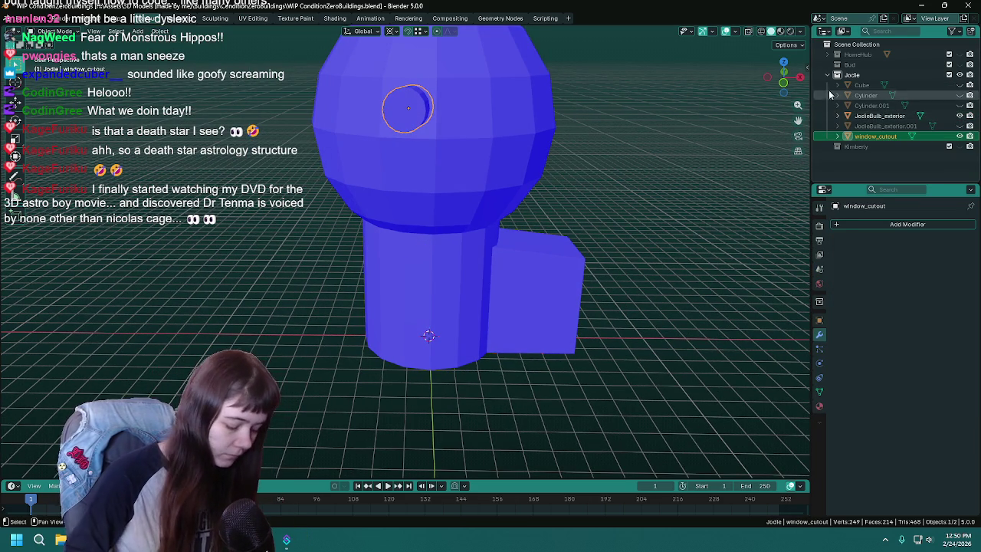
key("h")
- Select the building's exterior mesh and save the file
left_click(558, 294)
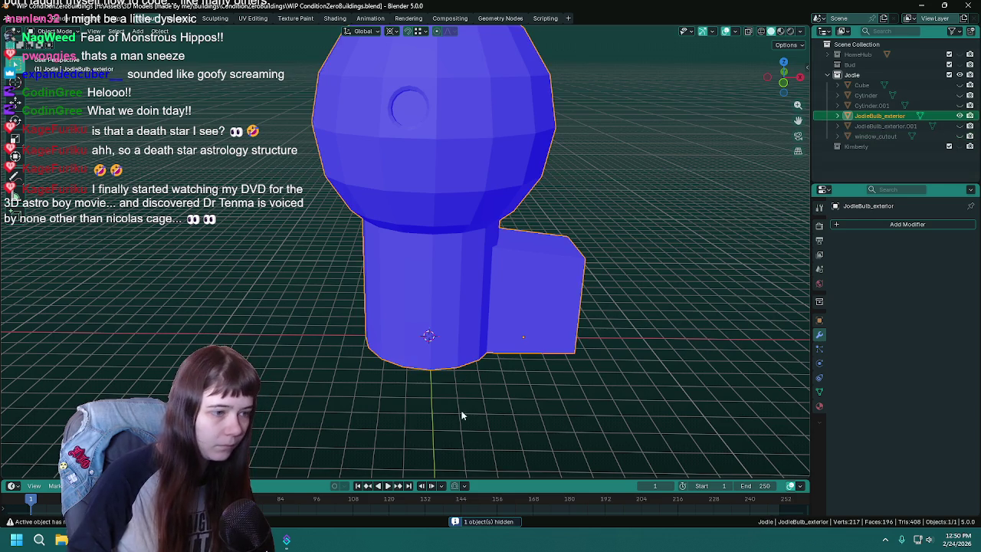
key("ctrl+s")
middle_click_drag(461, 427, 464, 383)
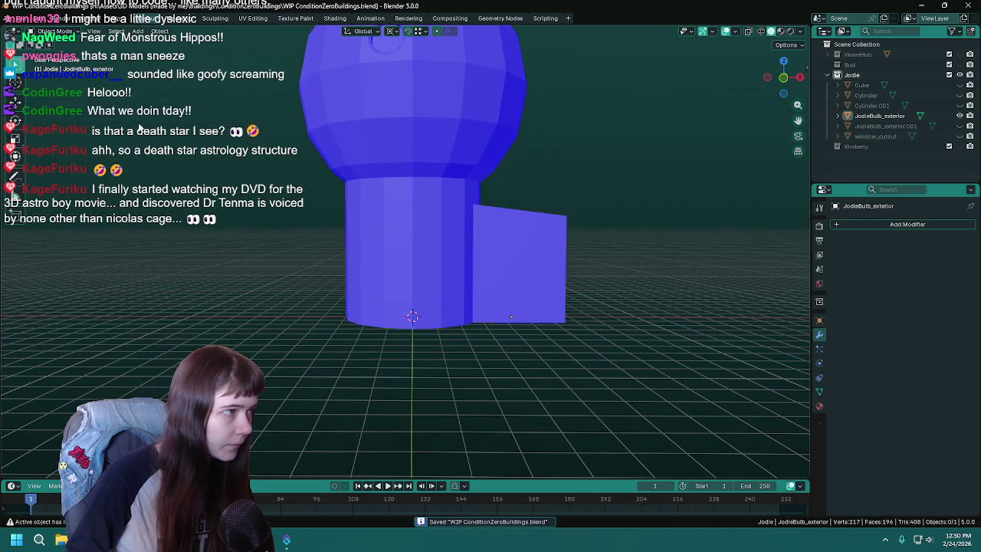
- Add a new cylinder and set its origin to the 3D cursor
left_click(159, 30)
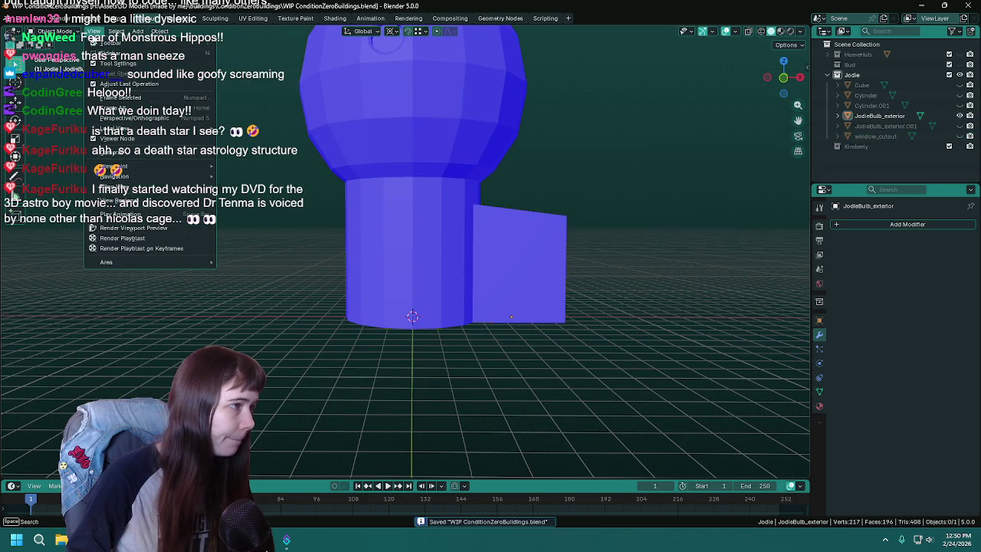
key("shift+a")
mouse_move(222, 299)
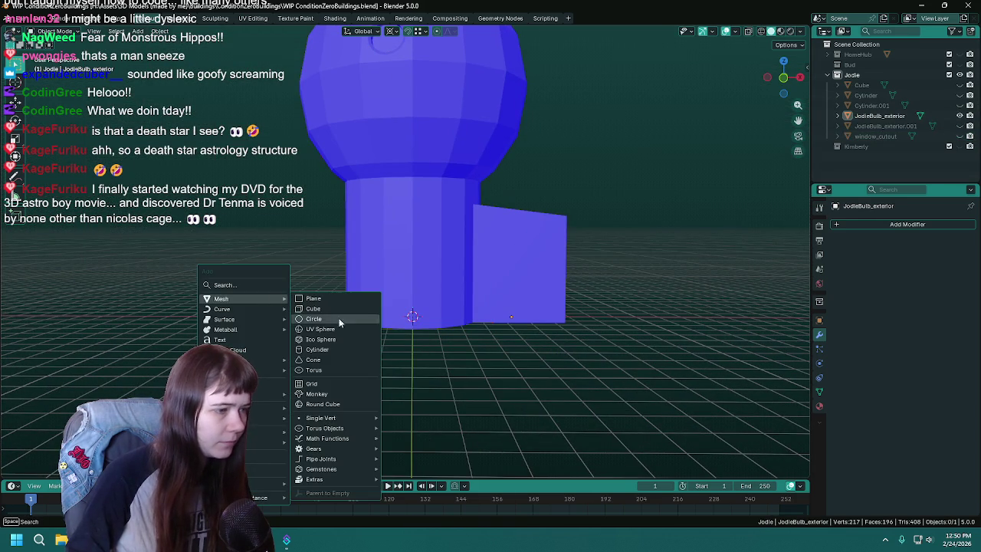
left_click(338, 350)
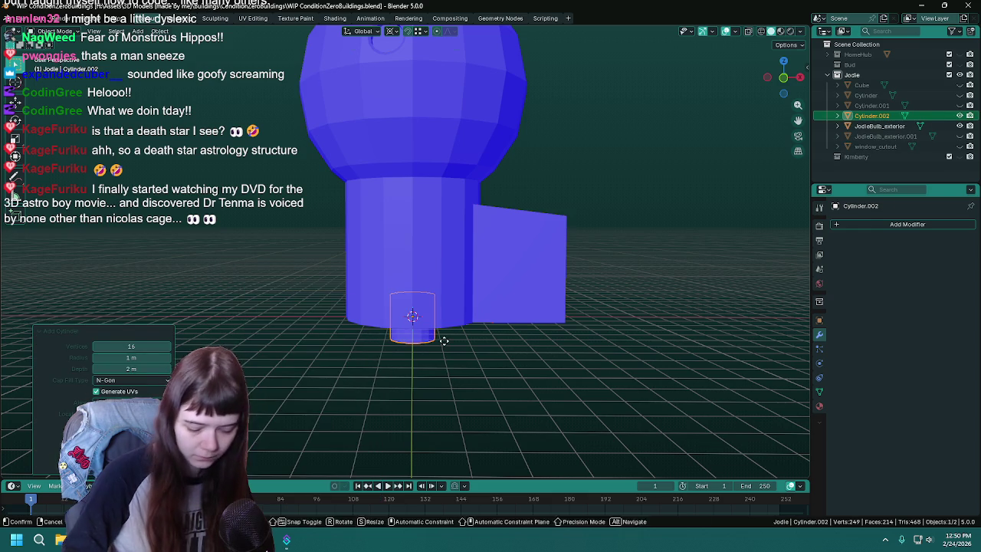
left_click(159, 31)
mouse_move(178, 63)
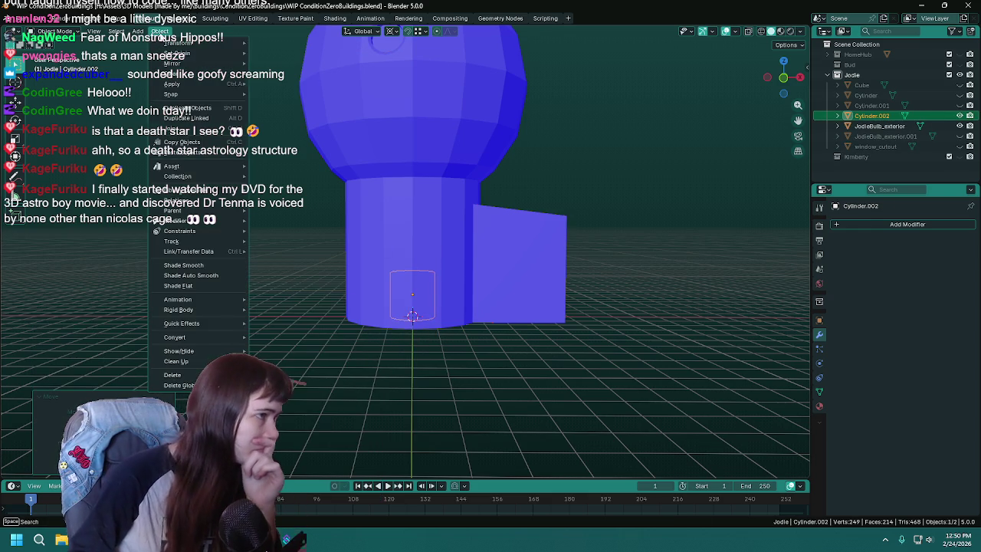
left_click(295, 75)
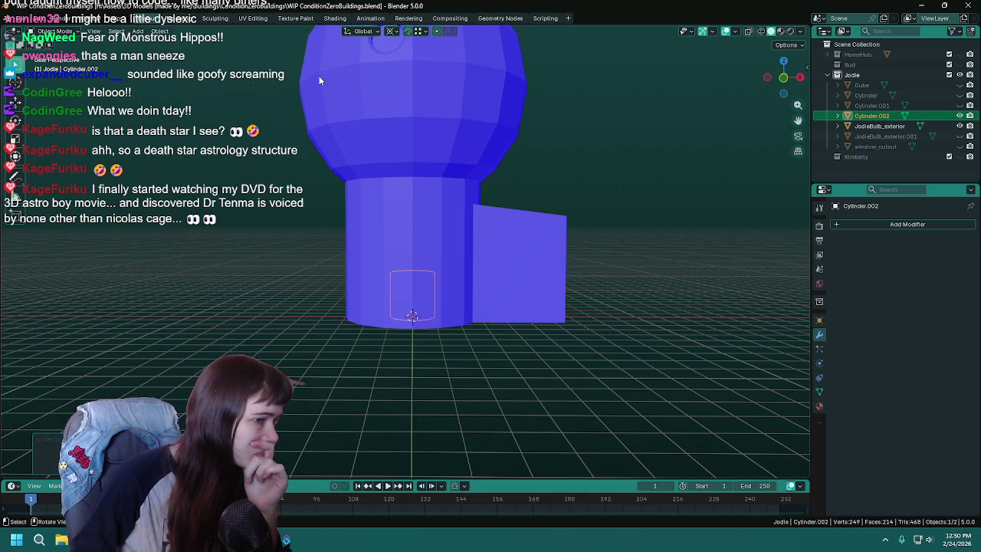
- Rotate the cylinder 90° on X and move it to Y −1.5 m, framed in front view
key("r")
key("x")
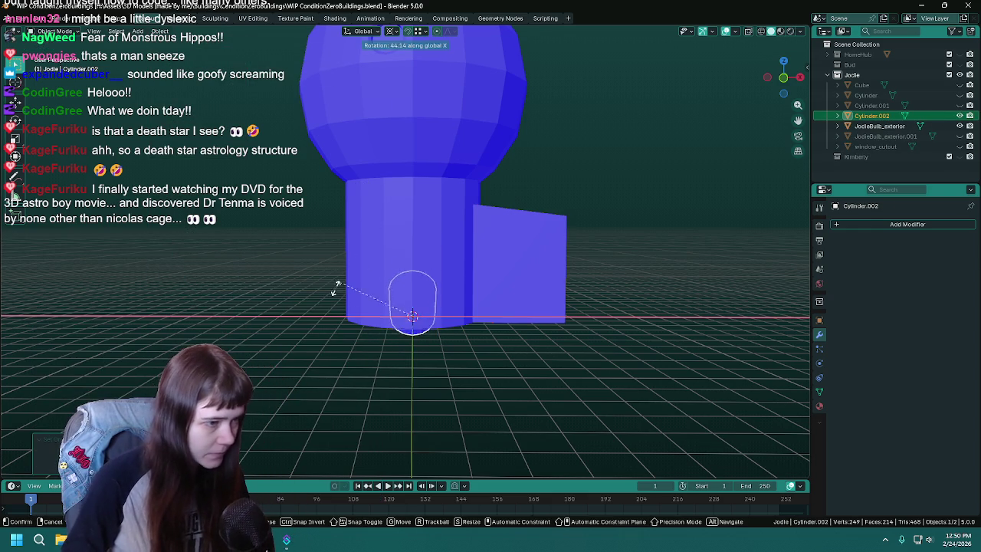
left_click(328, 322)
mouse_move(328, 325)
middle_mouse_down()
mouse_move(522, 338)
mouse_move(467, 335)
mouse_move(422, 313)
middle_mouse_up()
key("g")
key("y")
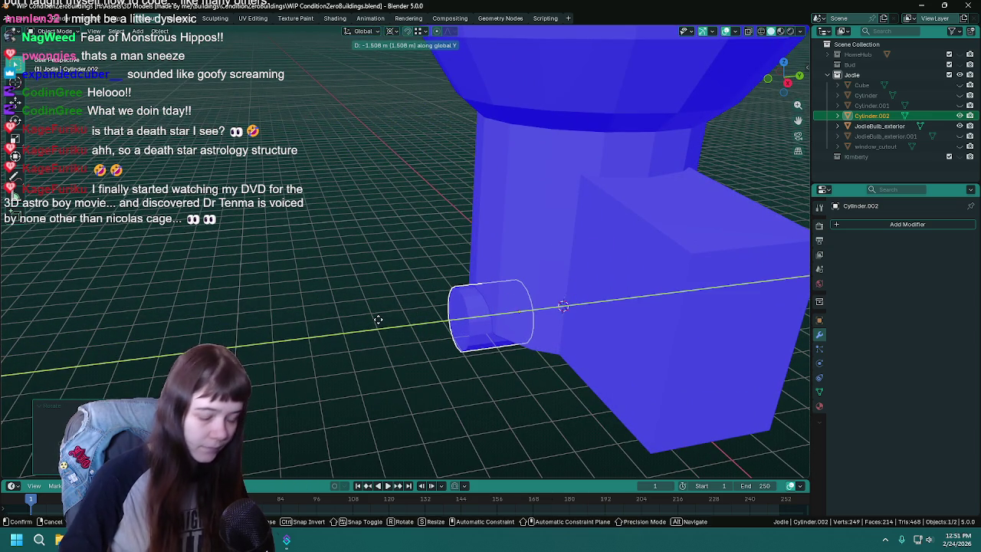
left_click(377, 318)
key("KP_1")
key("KP_Decimal")
- Scale the cylinder to 0.837 across its face, keeping its depth unchanged
scroll(380, 321, "down", 6)
scroll(429, 268, "down", 2)
key("ctrl+s")
middle_click_drag(470, 225, 483, 327, "shift")
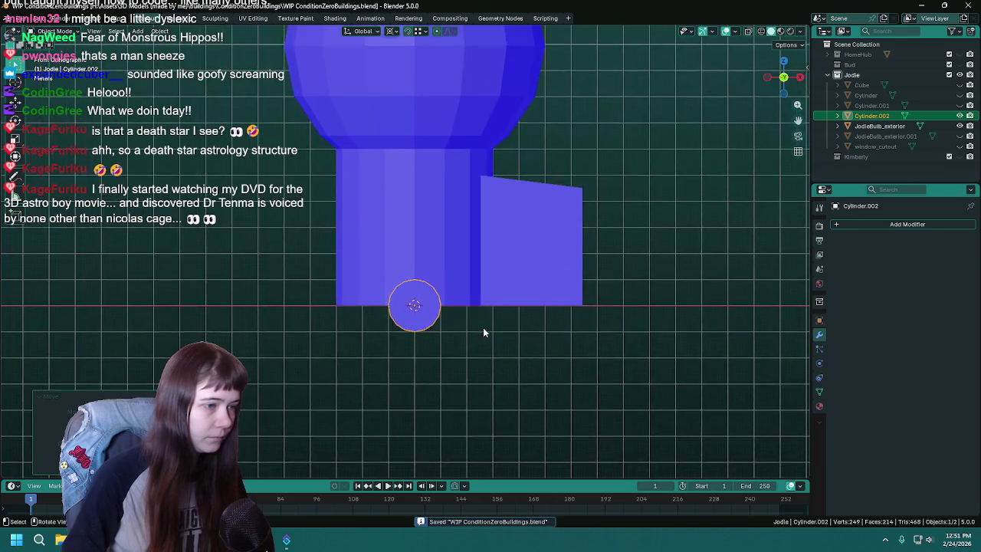
scroll(536, 360, "up", 4)
middle_click_drag(593, 397, 581, 353, "shift")
left_click(819, 321)
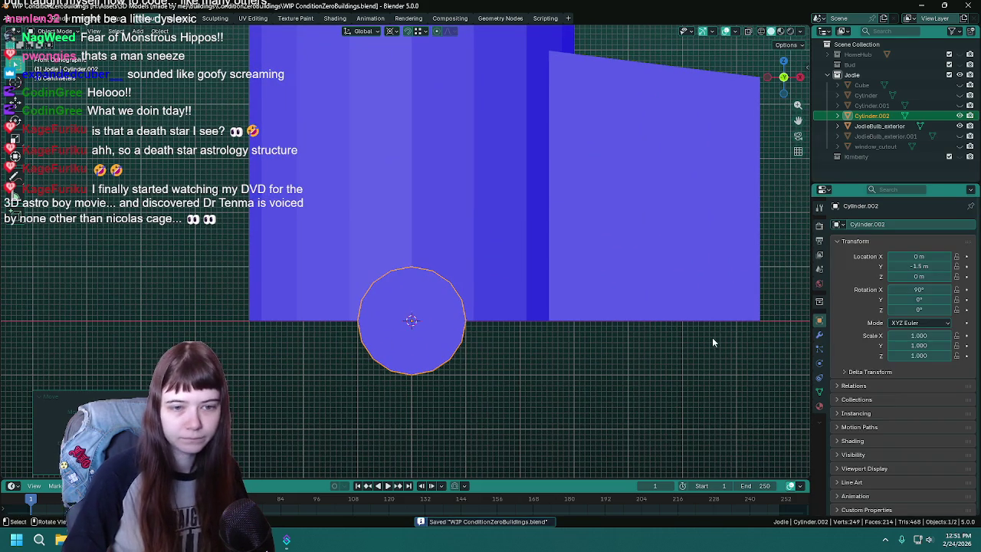
key("s")
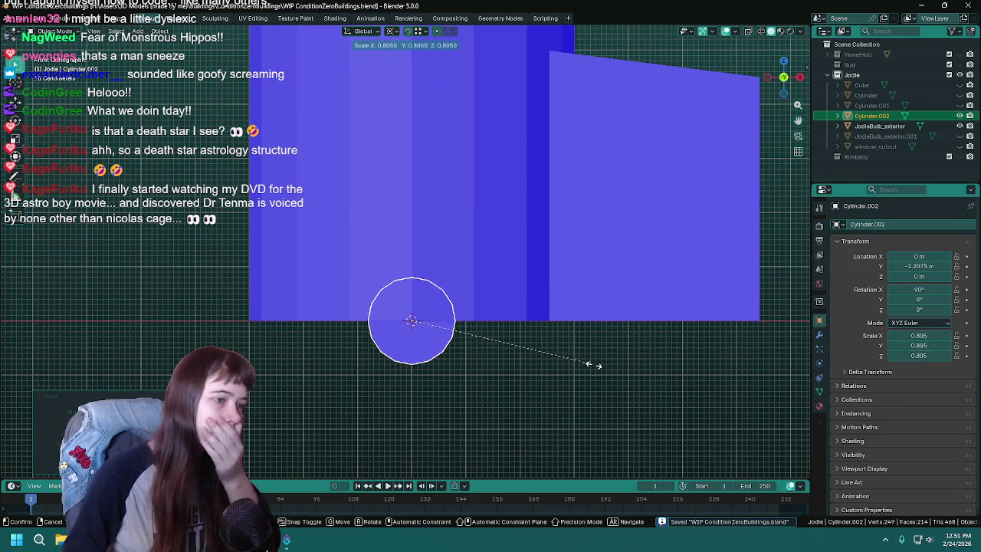
key("Escape")
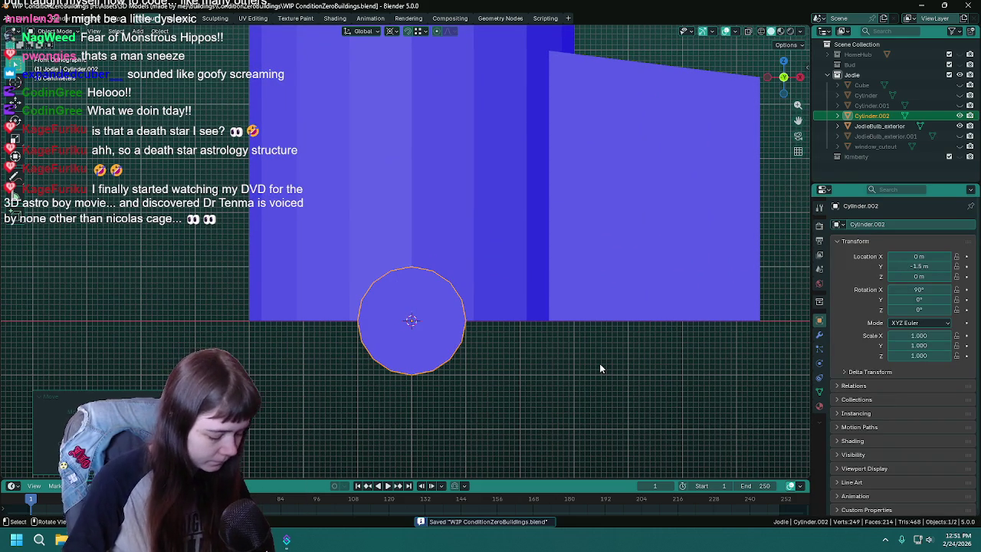
key("s")
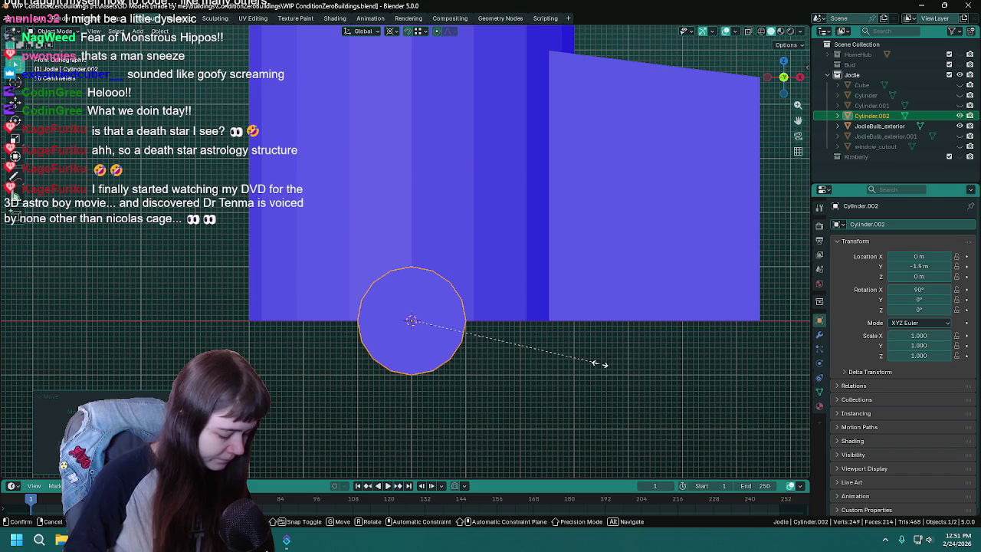
key("shift+y")
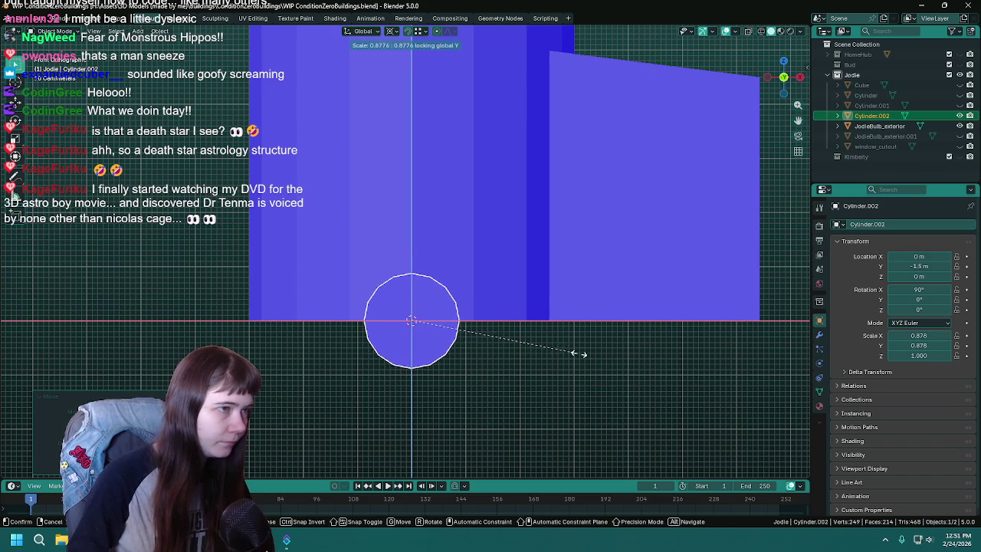
left_click(569, 354)
- Move the cylinder to Z 0 m with gz0
key("ctrl+s")
type("g")
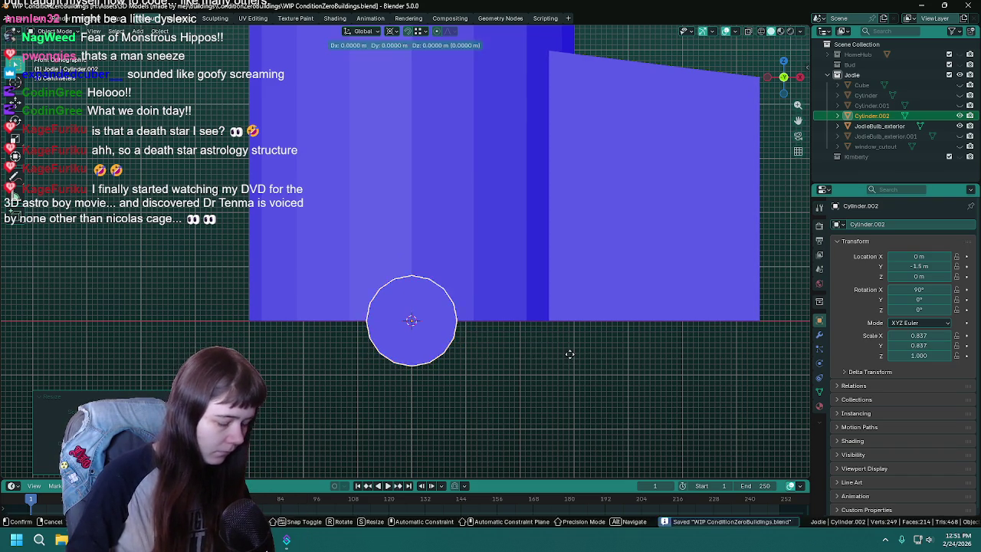
type("z0")
key("Return")
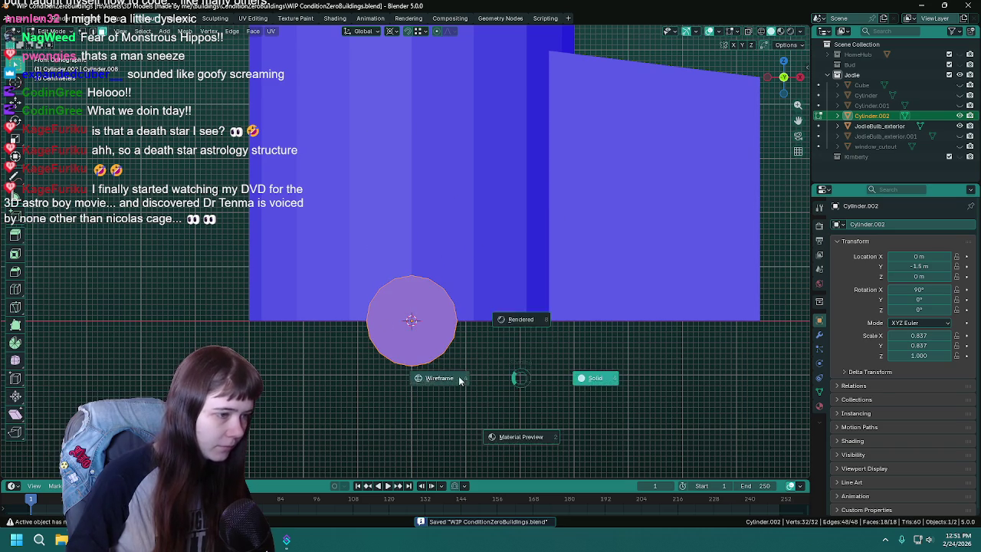
- In Edit Mode, box-select the cylinder's lower vertices and delete them, leaving a half-cylinder
key("Tab")
middle_click_drag(474, 401, 467, 299, "shift")
key("grave")
scroll(475, 344, "up", 3)
left_click_drag(264, 329, 580, 447)
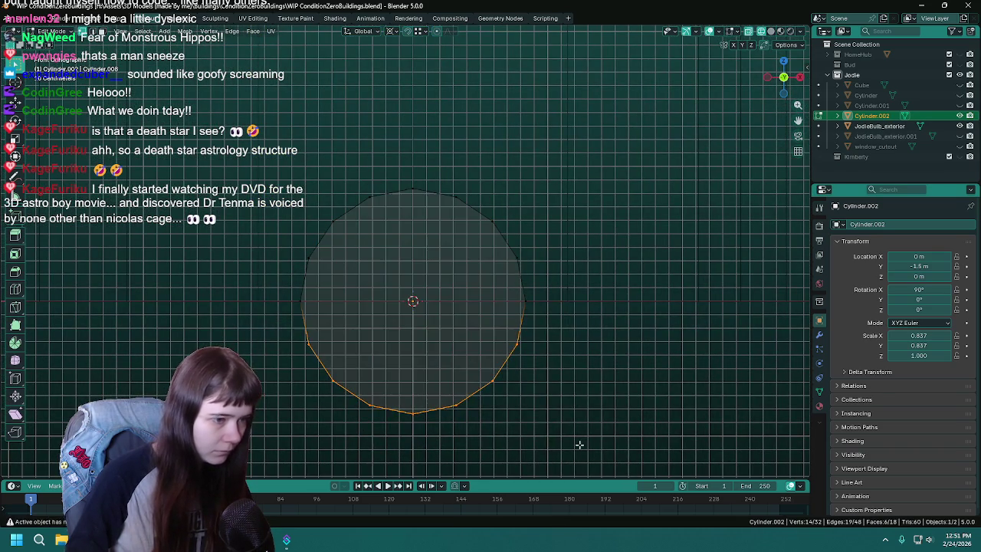
key("x")
key("v")
- Select the whole remaining arch and orbit to inspect it in front of the tower
scroll(485, 390, "down", 3)
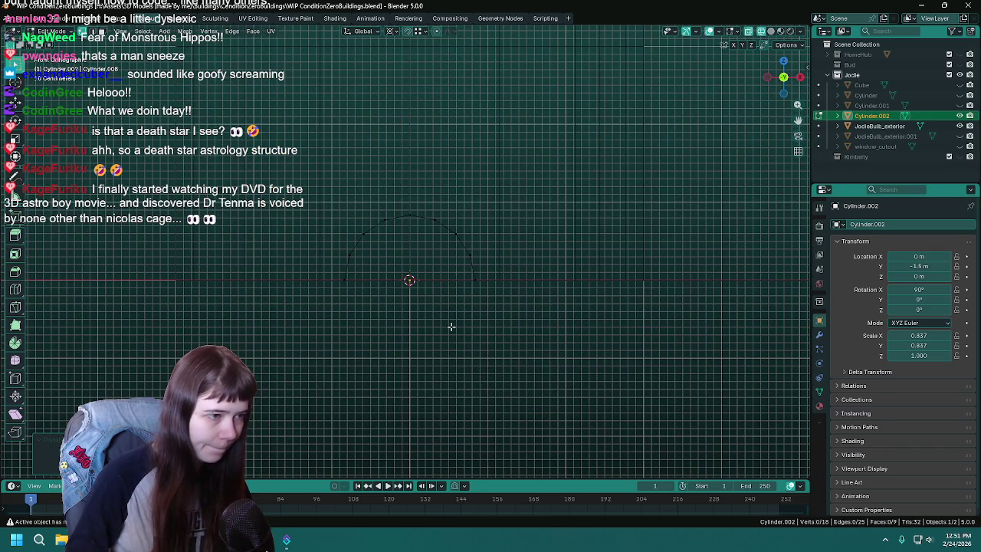
key("a")
mouse_move(532, 304)
middle_mouse_down()
mouse_move(513, 321)
mouse_move(451, 307)
mouse_move(371, 264)
middle_mouse_up()
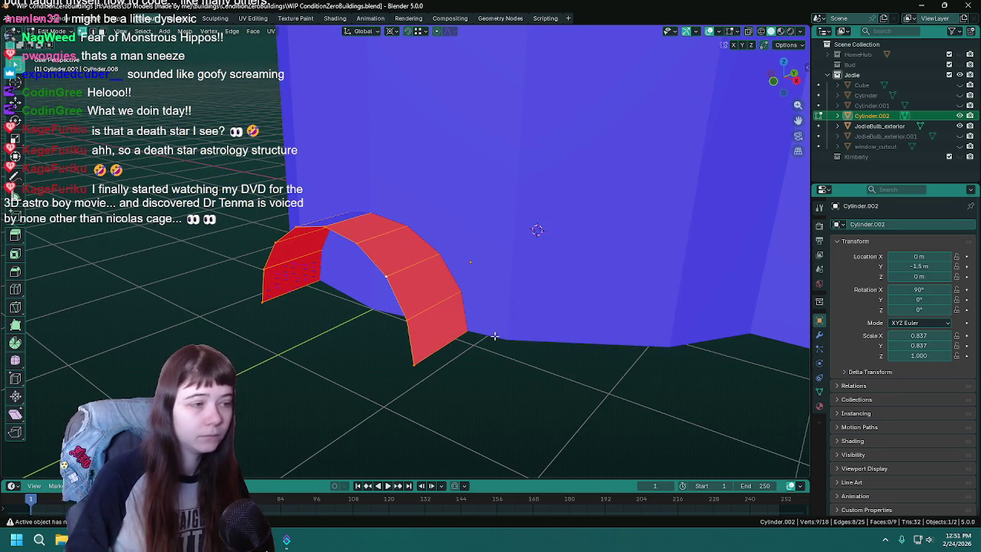
middle_click_drag(493, 331, 492, 341)
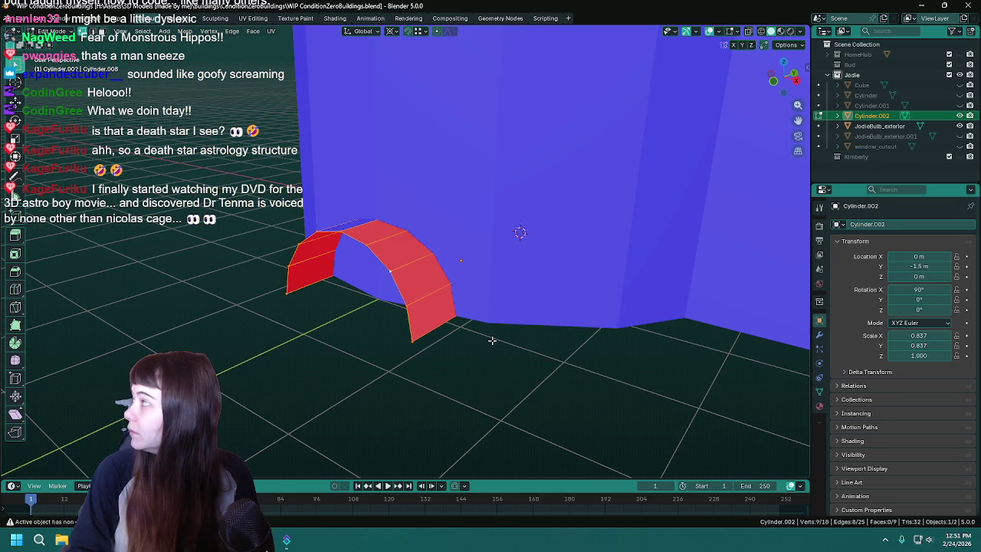
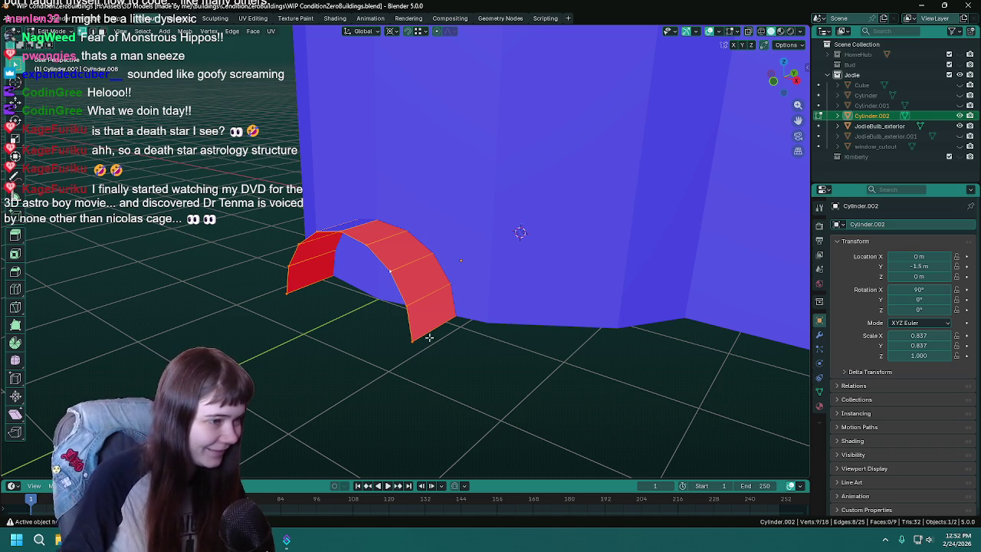
- Fill the arch's open end and the gap between its selected vertices with new faces
key("ctrl+s")
middle_click_drag(385, 281, 427, 278)
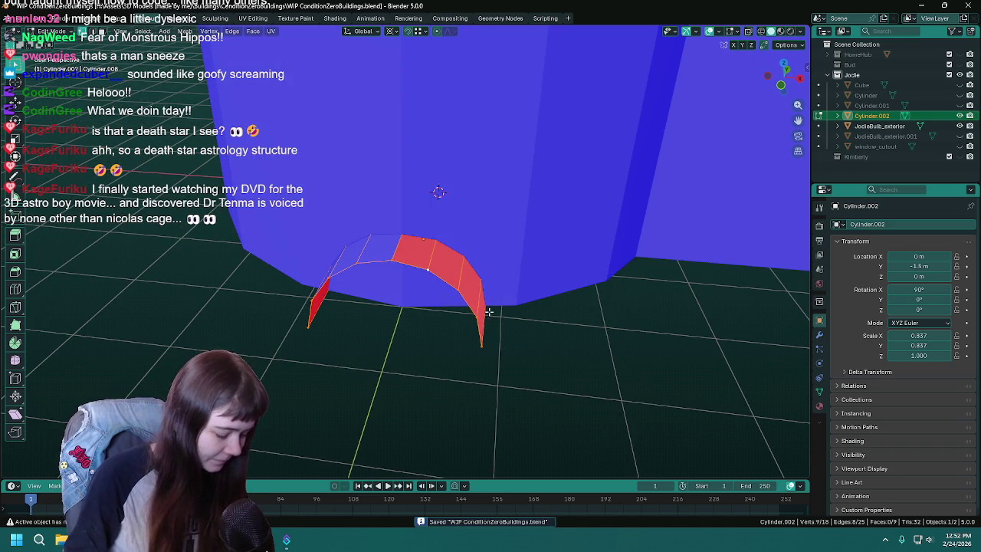
key("KP_Decimal")
mouse_move(492, 316)
middle_mouse_down()
mouse_move(493, 243)
mouse_move(460, 215)
mouse_move(453, 255)
middle_mouse_up()
key("f")
key("a")
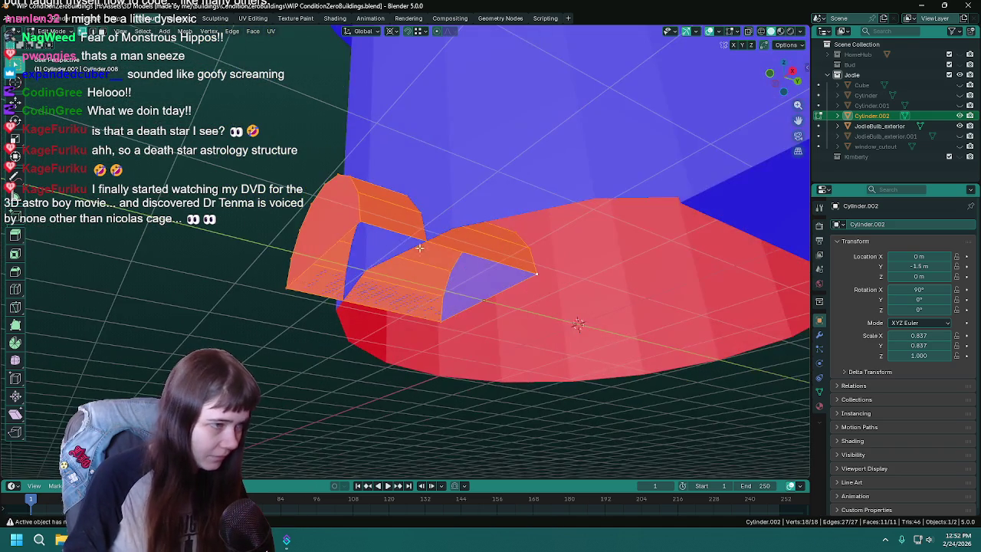
left_click(355, 220)
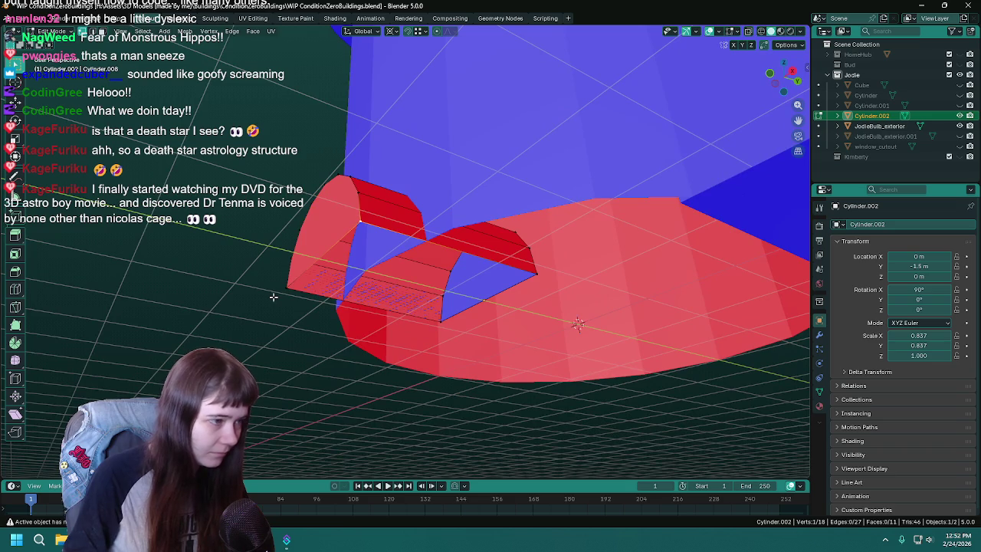
left_click(538, 273, "shift")
key("f")
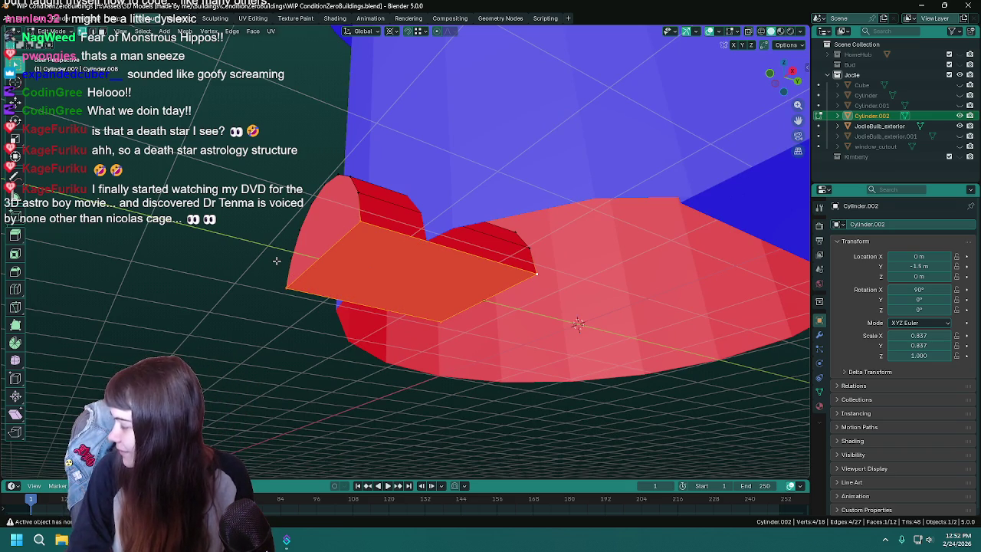
key("alt+a")
middle_click_drag(277, 260, 285, 265)
key("ctrl+z")
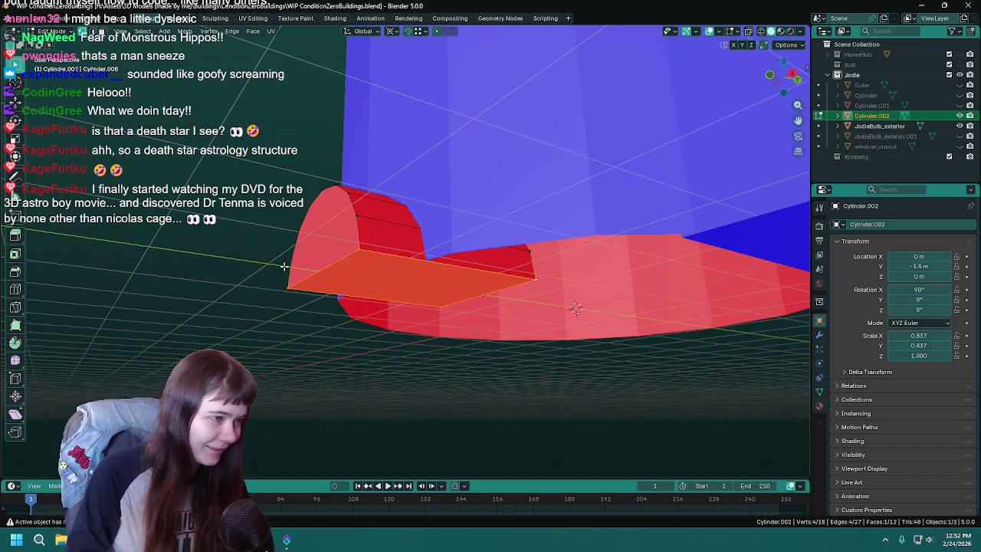
- Recalculate all arch normals to face outside, leave Edit Mode and save
key("a")
key("F3")
type("recalc")
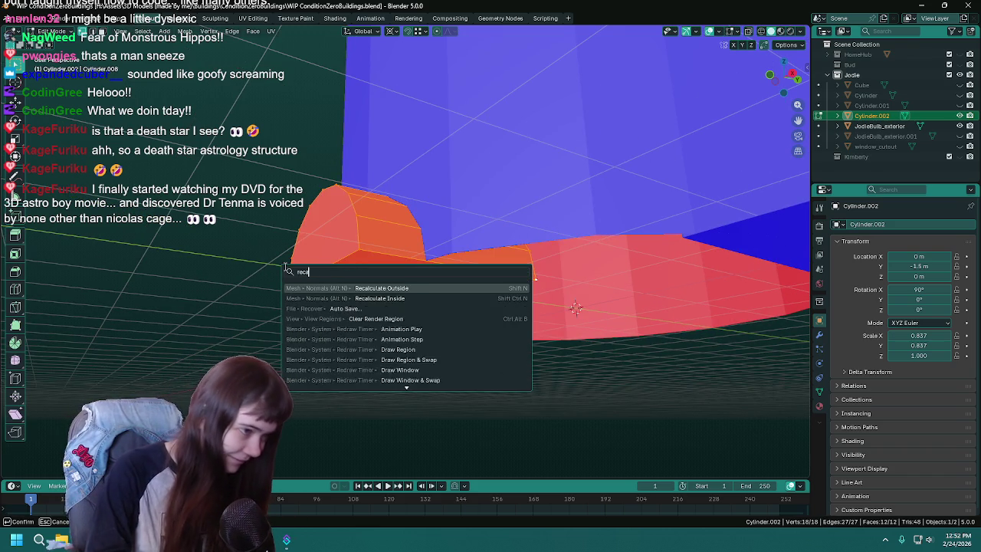
key("Return")
key("Tab")
key("ctrl+s")
- In front orthographic view, select the arch piece and enter Edit Mode on it
middle_click_drag(284, 266, 441, 294)
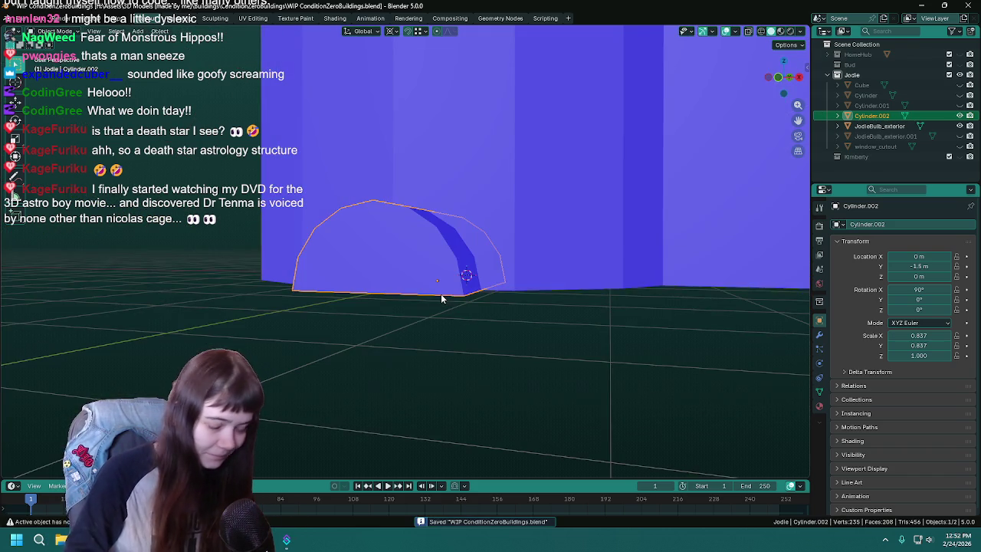
key("KP_1")
scroll(541, 323, "down", 4)
mouse_move(487, 269)
middle_mouse_down("shift")
mouse_move(494, 363)
mouse_move(461, 298)
middle_mouse_up("shift")
left_click(462, 297)
left_click(421, 334)
key("Tab")
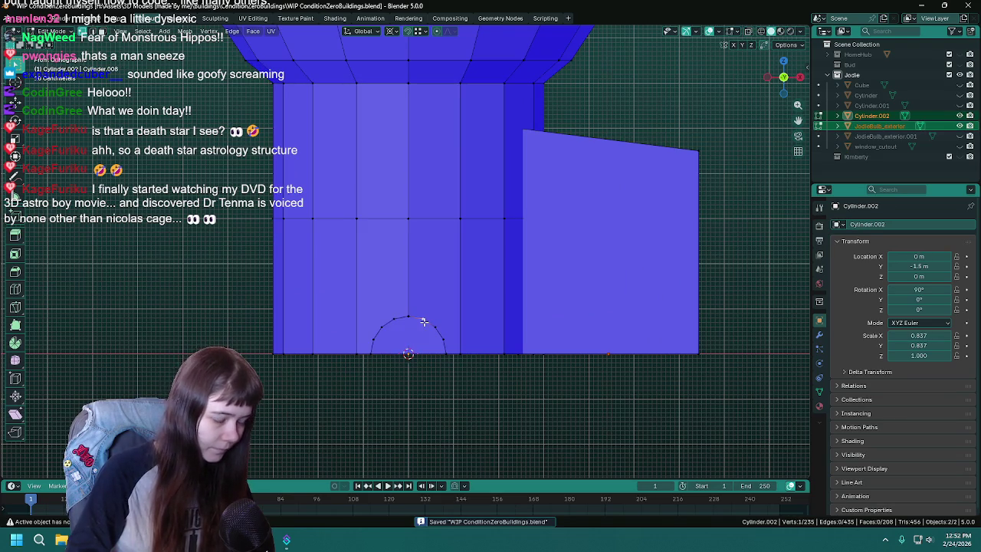
- Raise all the arch geometry about 2 m along Z
key("a")
key("g")
key("z")
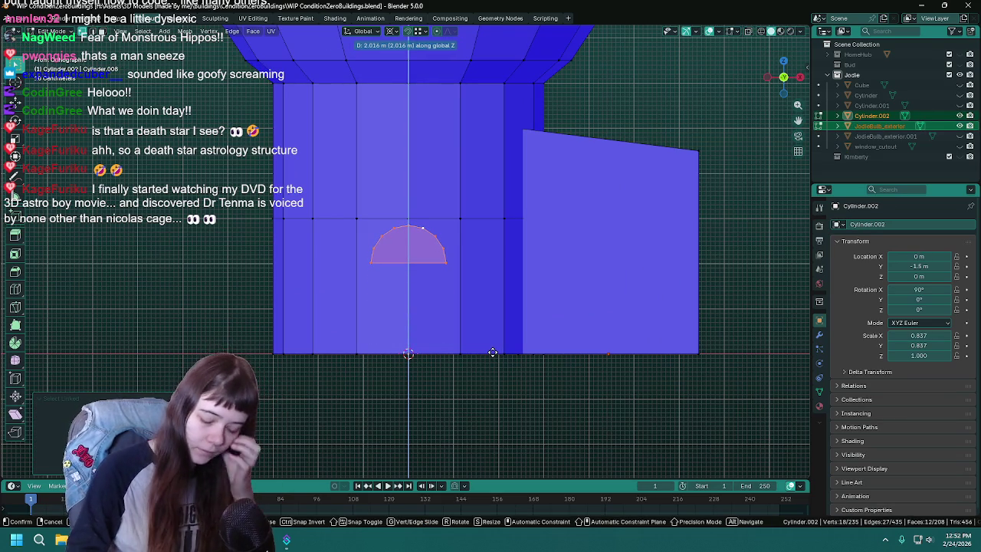
left_click(492, 353)
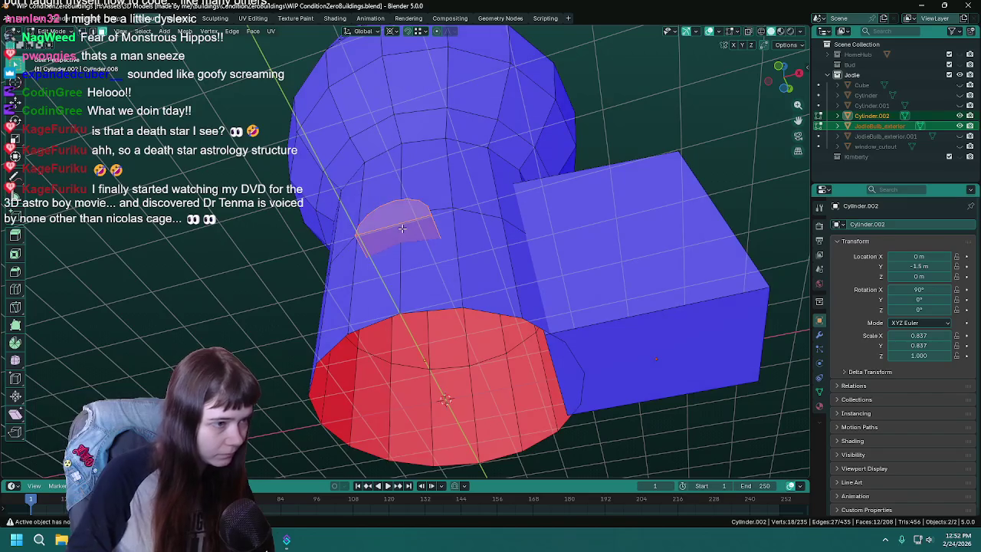
- Delete only the arch's faces, leaving its edges, and save
left_click(448, 287)
middle_click_drag(447, 287, 437, 312)
key("x")
left_click(394, 299)
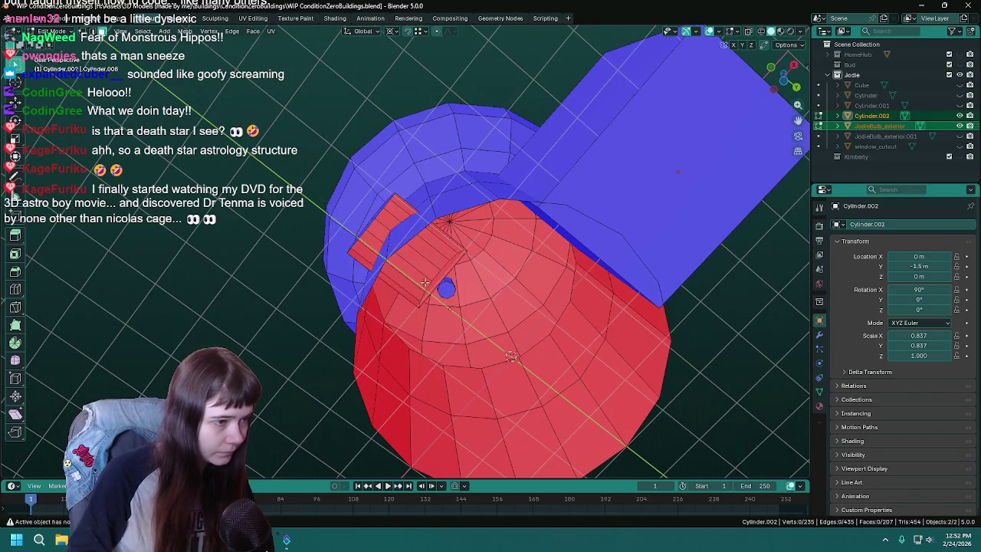
key("KP_1")
key("ctrl+s")
key("1")
- Knife-cut the mesh and extrude the semicircle's bottom edge down along Z to the ground
key("k")
left_click(366, 250)
key("Return")
middle_click_drag(467, 264, 496, 243)
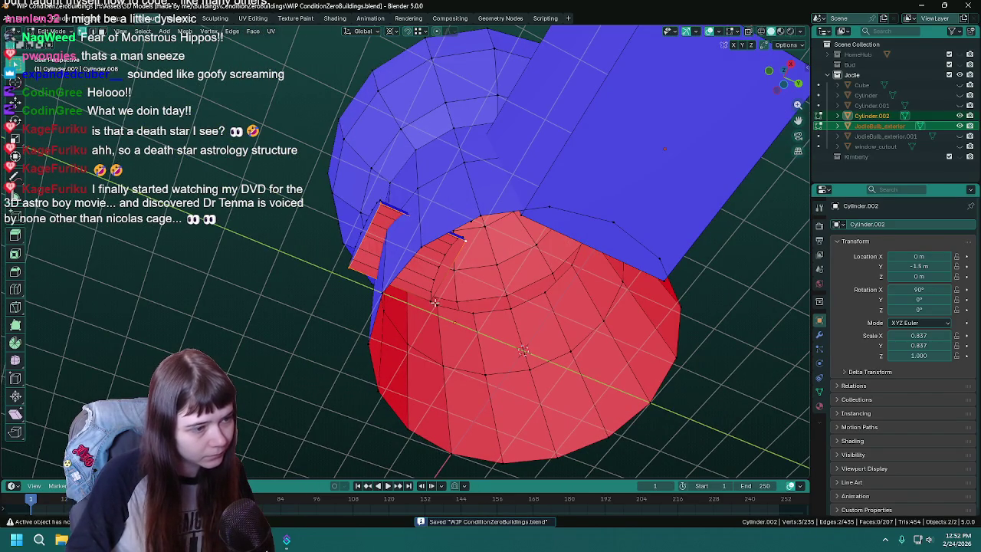
key("KP_1")
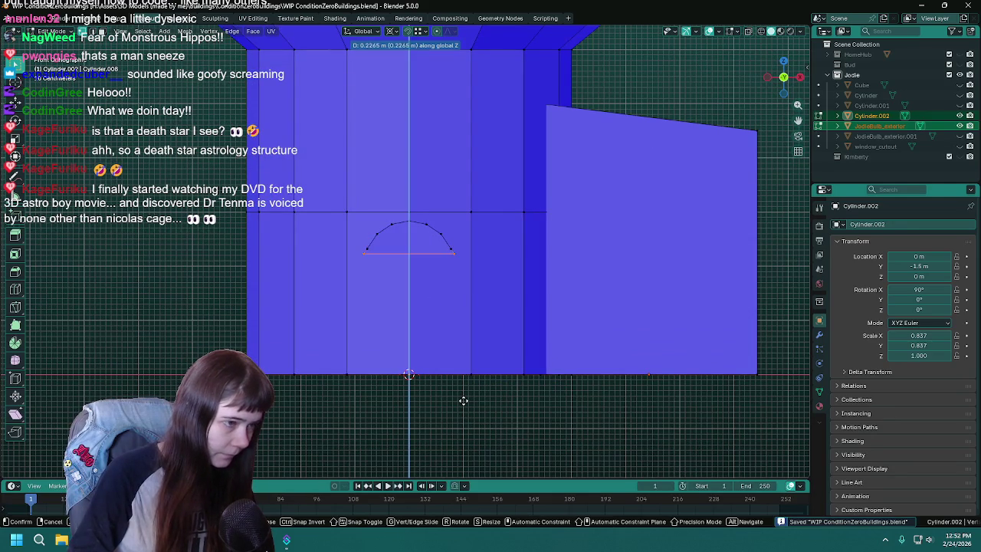
key("e")
key("z")
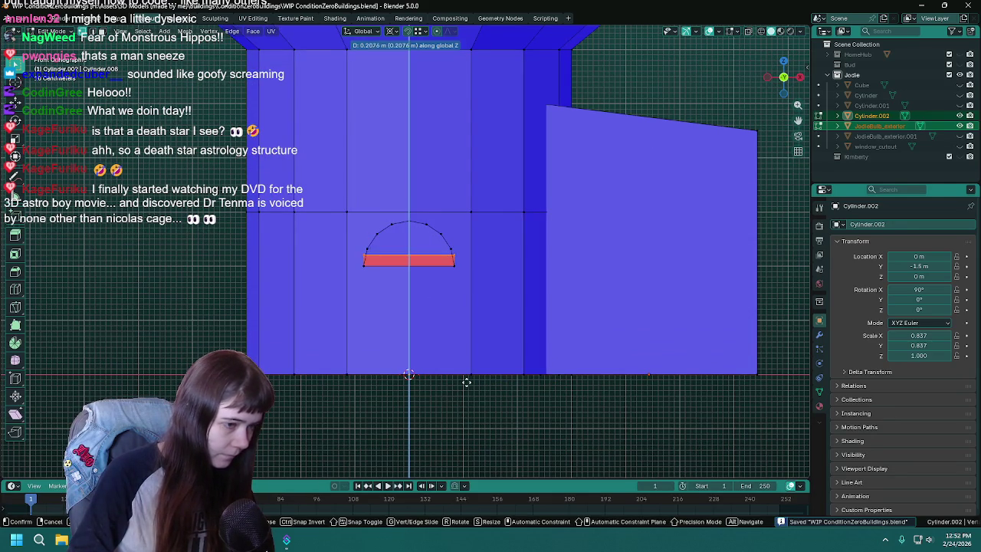
left_click(479, 55)
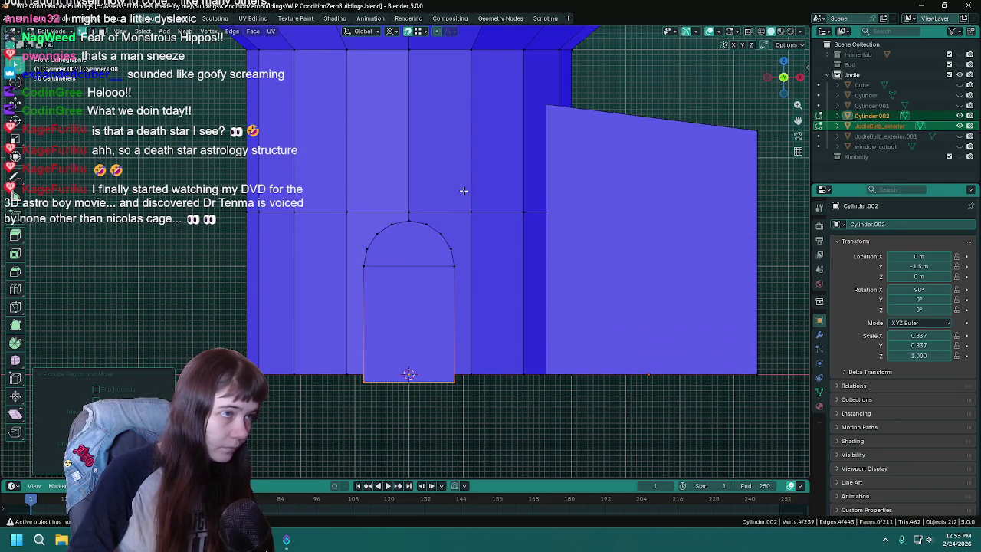
- Set the pivot point to Individual Origins, return to Object Mode and save
left_click(393, 32)
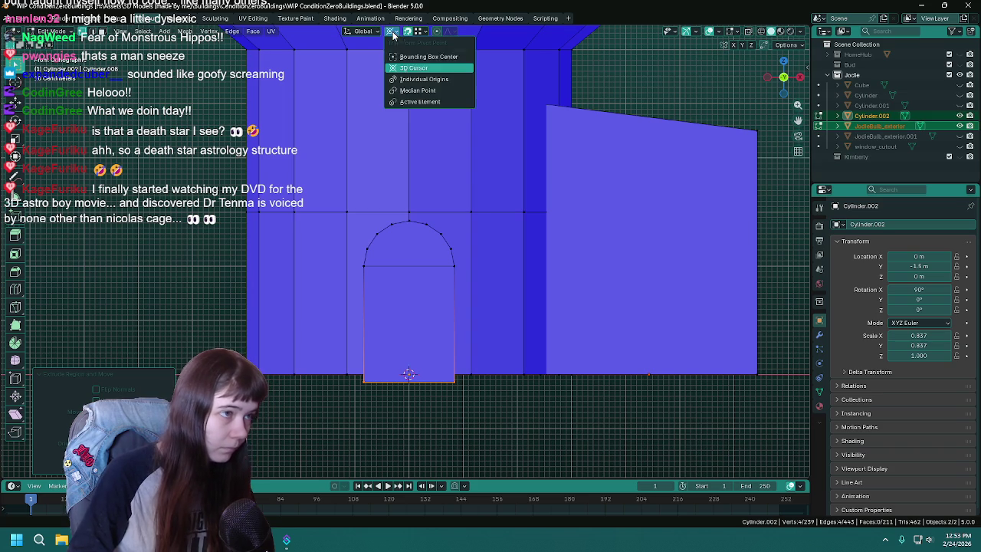
left_click(426, 79)
key("Tab")
key("ctrl+s")
- Select the door piece in front orthographic view and save
middle_click_drag(495, 394, 443, 357)
left_click(633, 359)
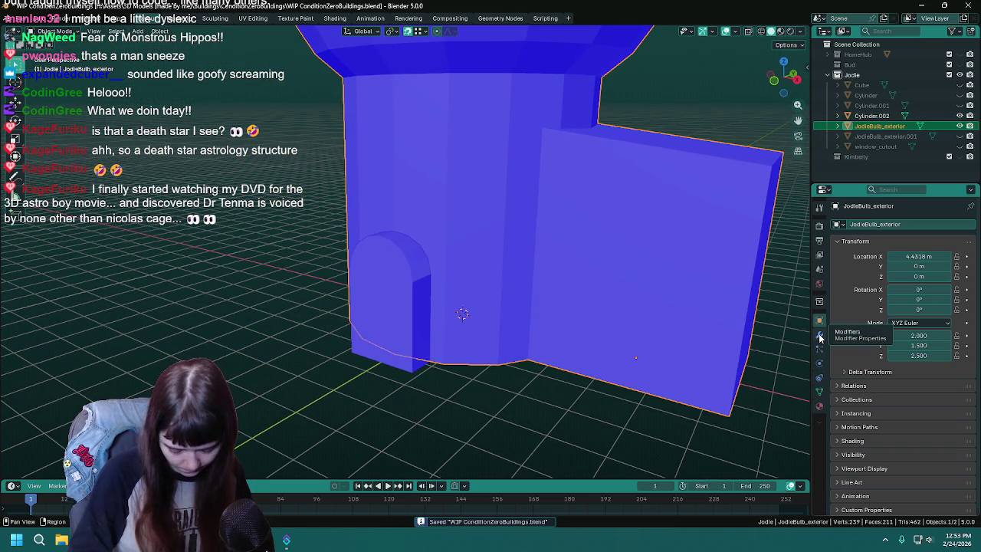
middle_click_drag(491, 322, 404, 290)
left_click(403, 289)
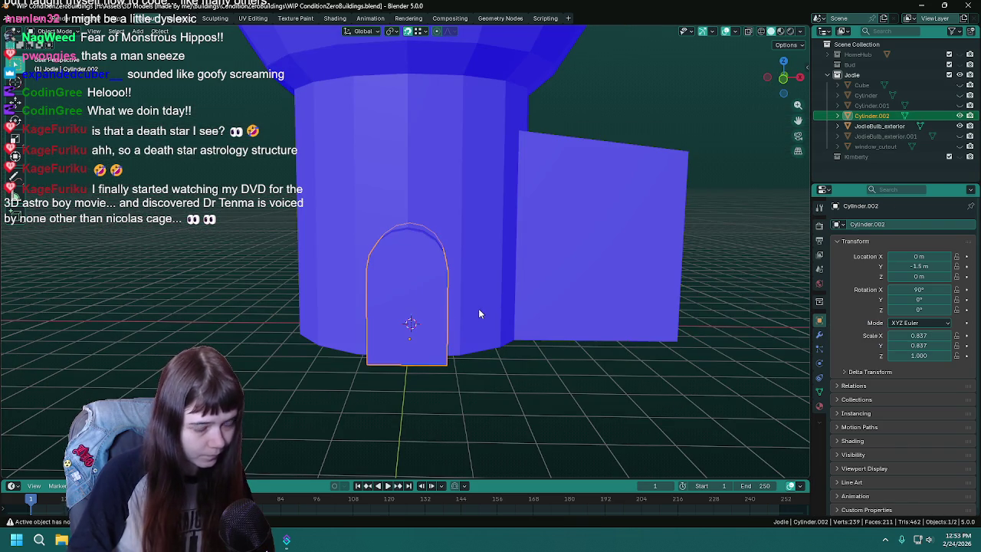
key("KP_1")
scroll(478, 308, "up", 1)
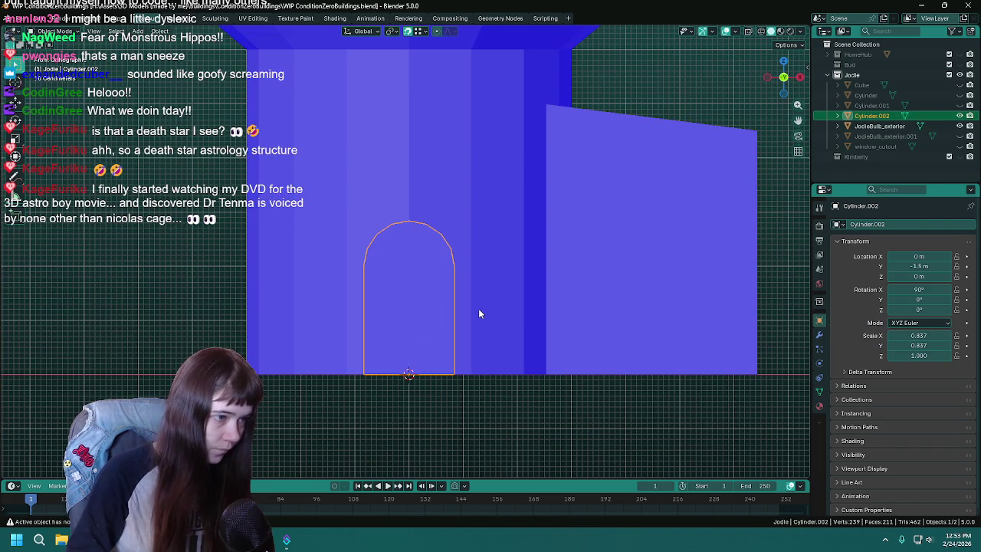
key("ctrl+s")
- Scale the door along X to about 0.6 to make it narrower
key("s")
key("x")
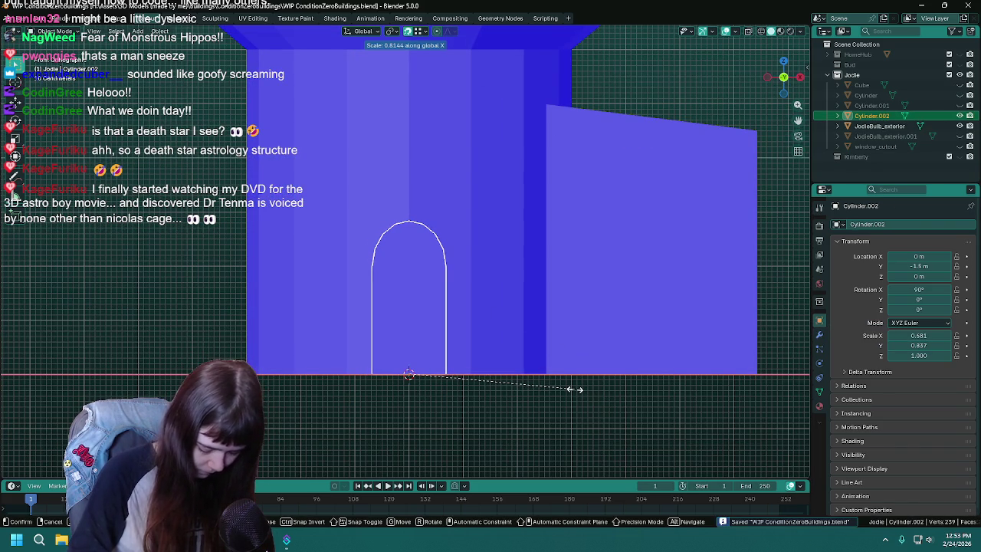
right_click(574, 389)
scroll(429, 345, "down", 1)
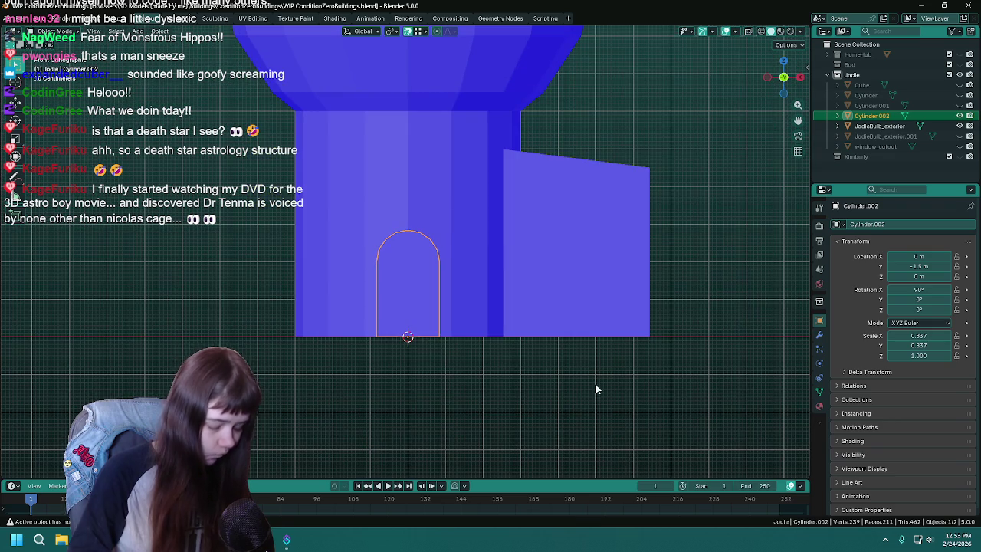
scroll(595, 389, "up", 1)
key("s")
key("x")
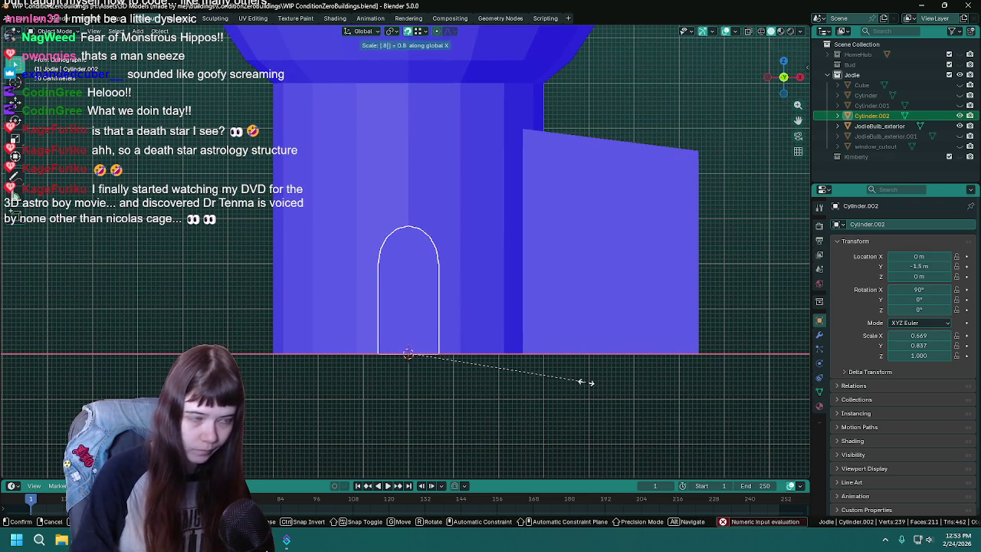
left_click(586, 382)
middle_click_drag(551, 372, 446, 355)
left_click(490, 356)
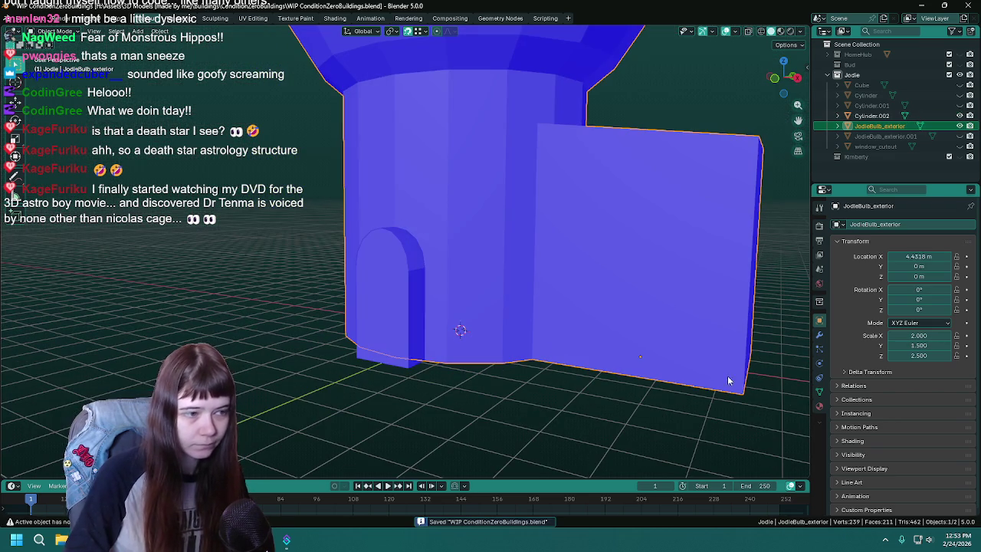
- Add a Boolean modifier to the exterior wall with the door piece Cylinder.002 as cutter
left_click(820, 335)
left_click(899, 225)
mouse_move(853, 226)
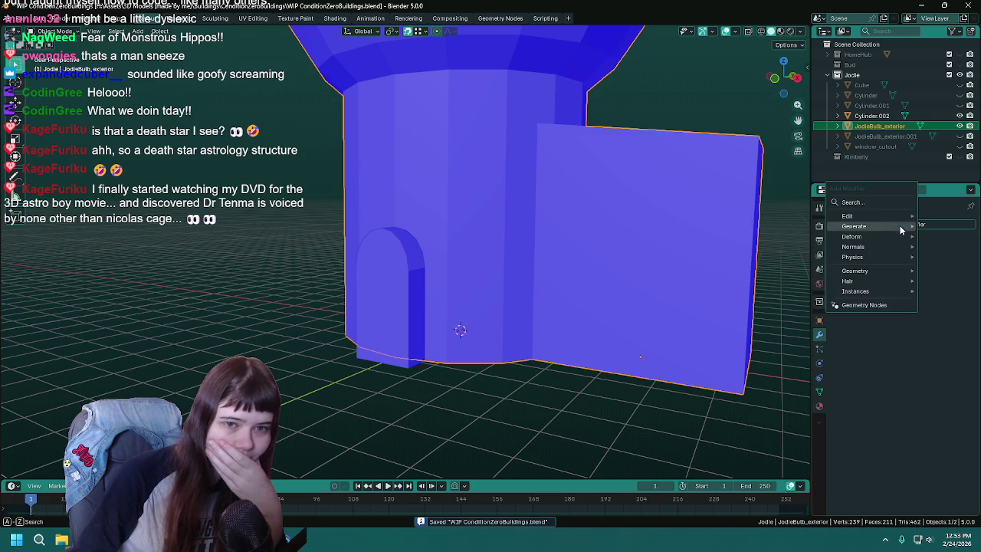
left_click(763, 256)
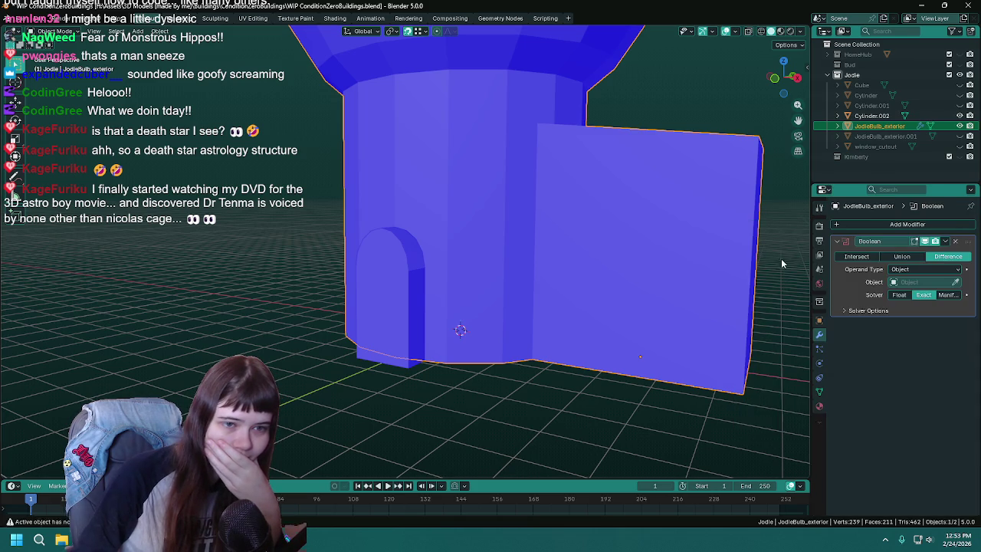
left_click(955, 282)
left_click(376, 295)
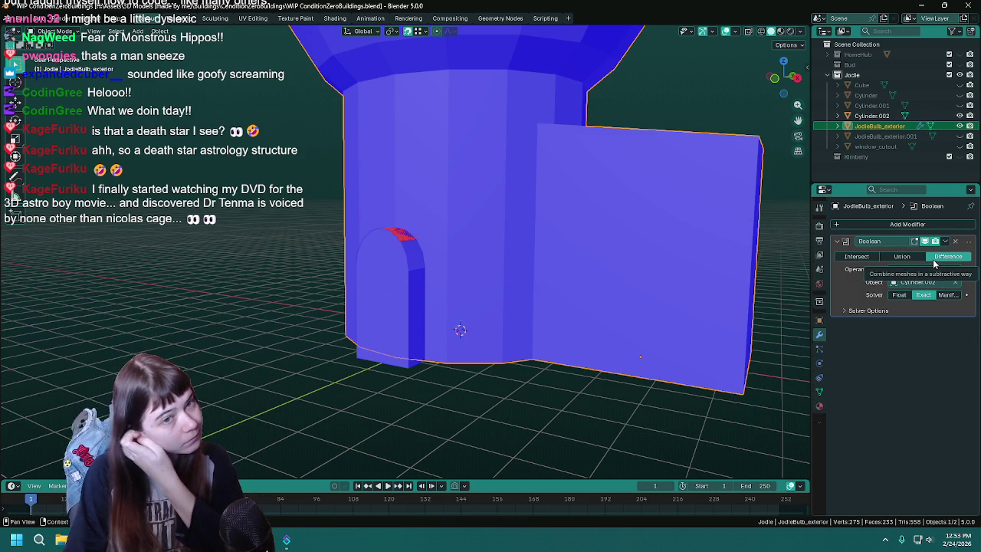
- Inspect the cut doorway, select the cutter and rename it 'coorwayout'
mouse_move(551, 259)
middle_mouse_down()
mouse_move(411, 255)
mouse_move(420, 320)
mouse_move(489, 373)
mouse_move(465, 338)
mouse_move(473, 263)
mouse_move(455, 291)
mouse_move(398, 288)
mouse_move(435, 304)
mouse_move(498, 416)
mouse_move(541, 269)
mouse_move(536, 310)
middle_mouse_up()
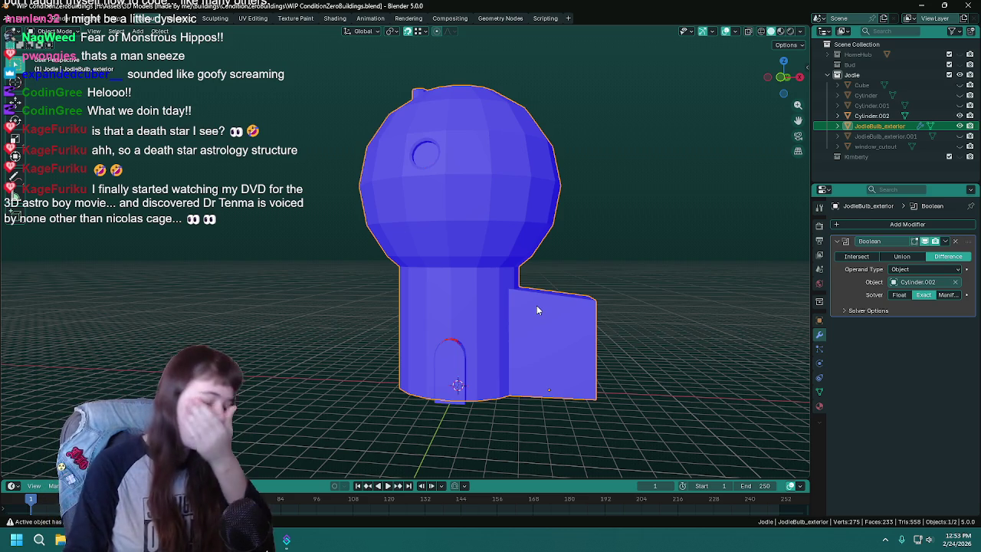
middle_click_drag(558, 361, 567, 273)
scroll(567, 274, "up", 5)
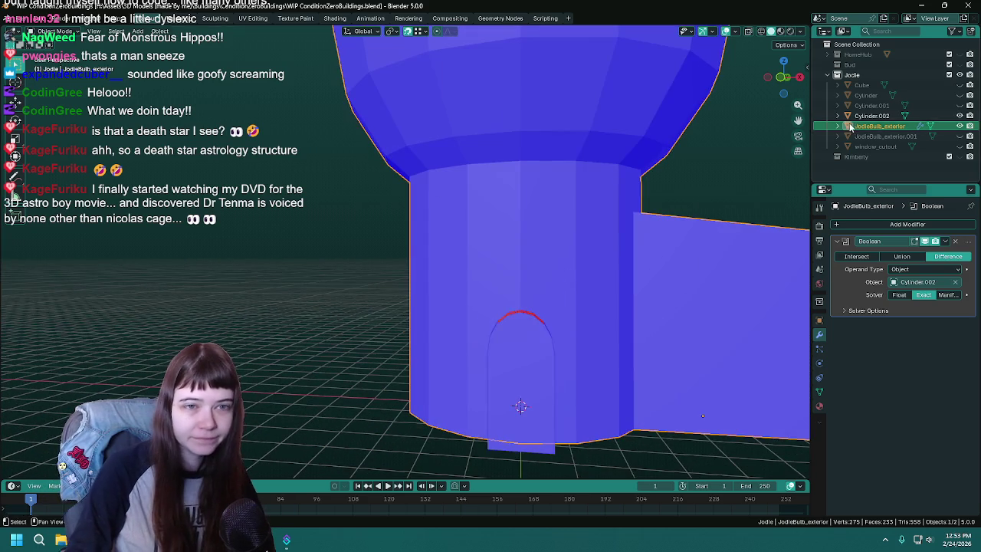
left_click(521, 360)
scroll(762, 215, "down", 2)
double_click(873, 115)
type("c")
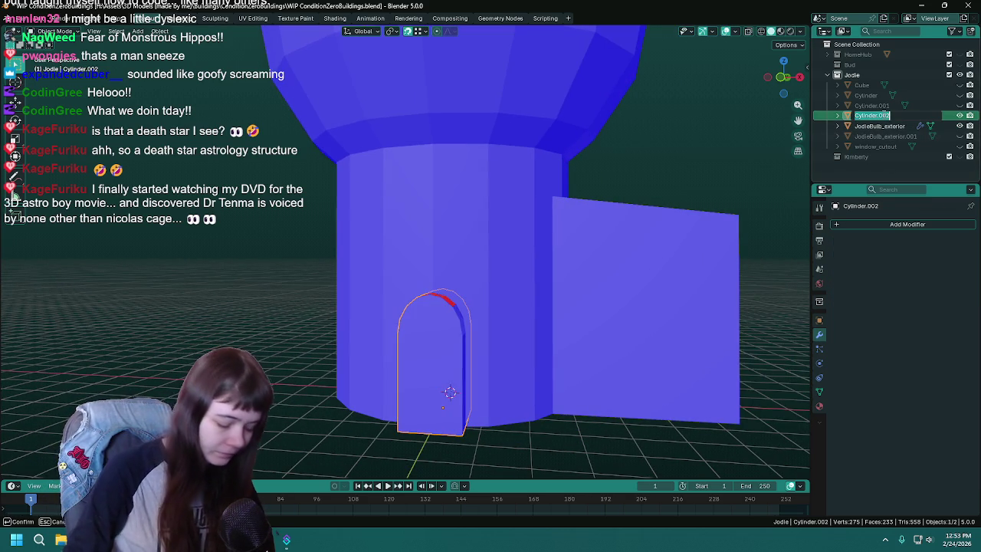
type("oorway cut")
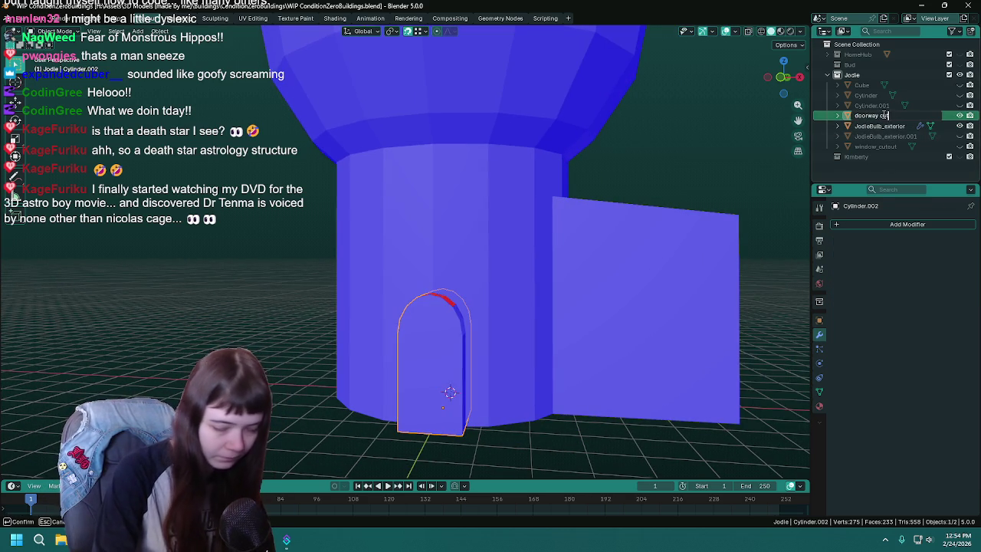
type("out")
key("Return")
key("ctrl+s")
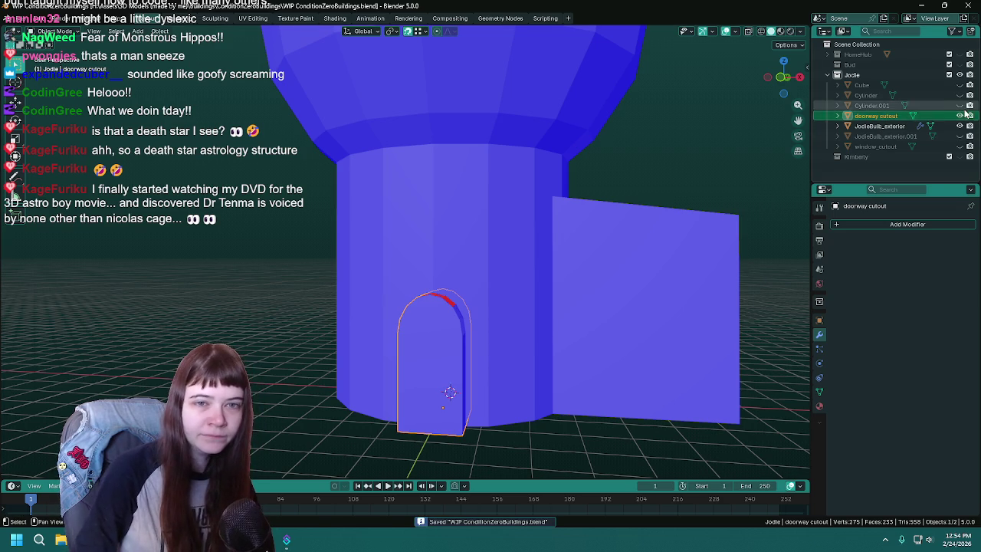
key("h")
left_click(885, 126)
middle_click_drag(502, 301, 492, 358)
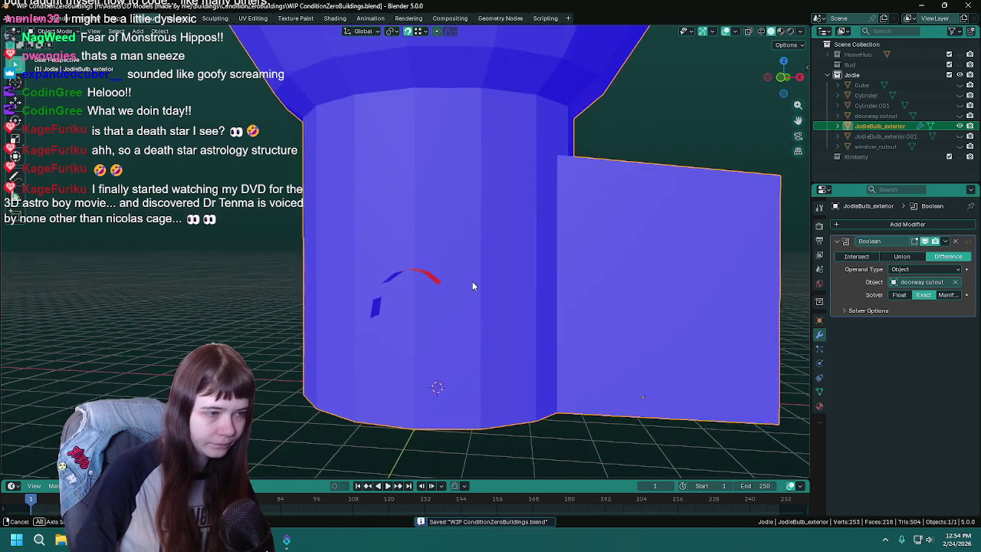
key("Tab")
middle_click_drag(501, 321, 681, 300)
key("Tab")
scroll(684, 304, "up", 2)
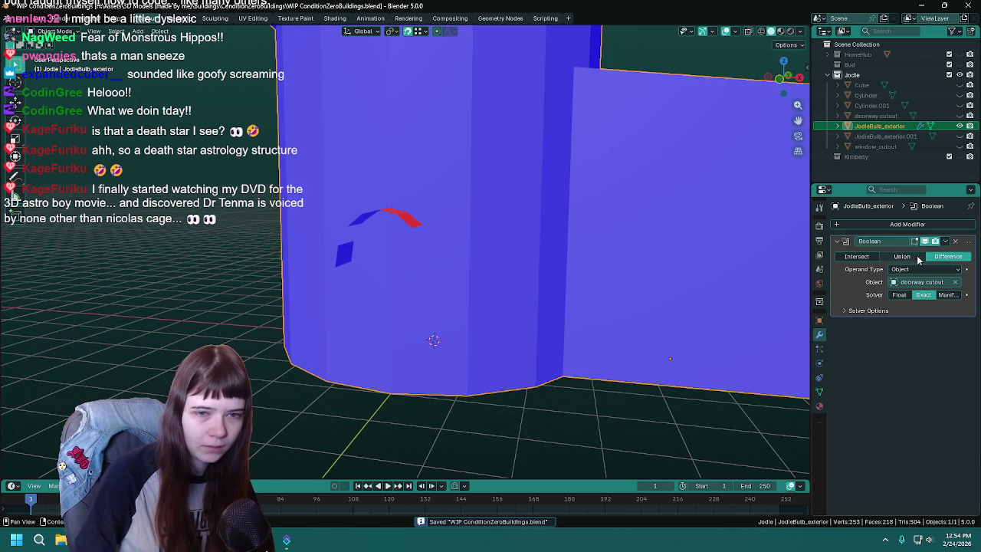
left_click(901, 296)
left_click(923, 296)
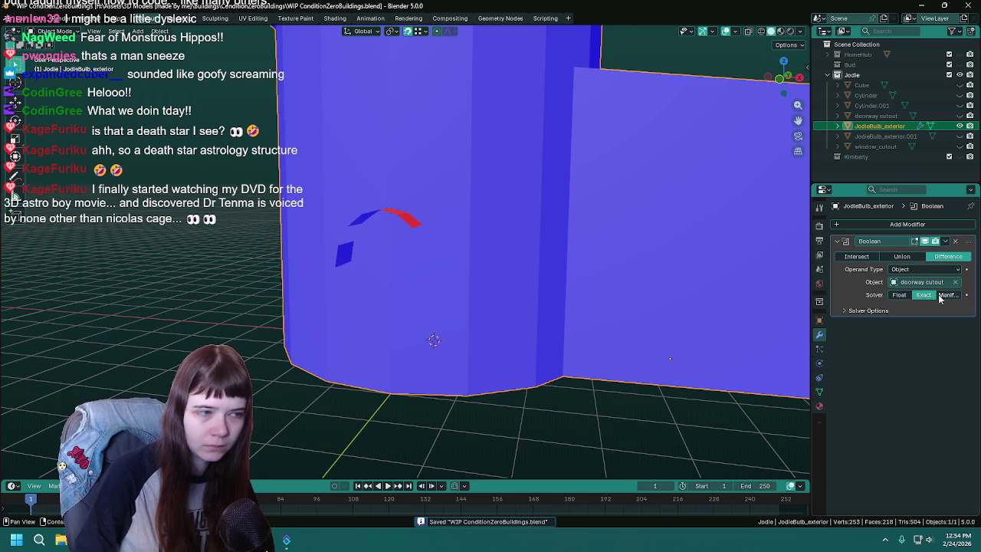
left_click(899, 296)
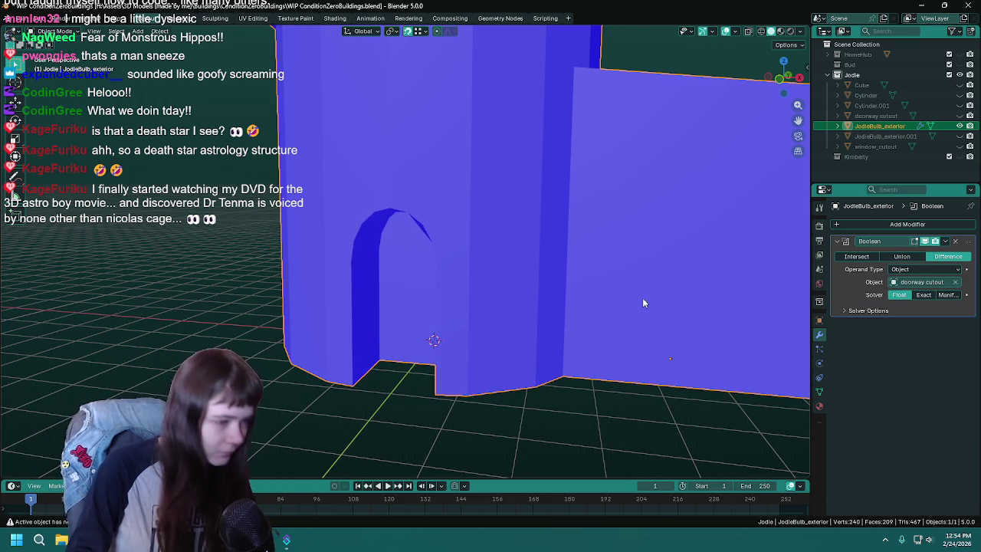
key("ctrl+s")
key("Tab")
scroll(536, 233, "up", 3)
scroll(540, 242, "up", 2)
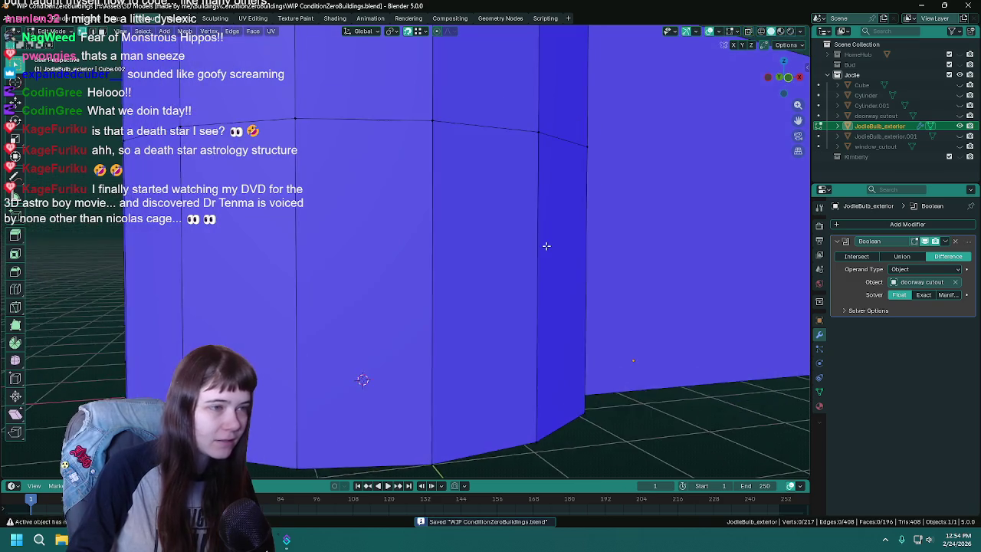
key("Tab")
scroll(548, 256, "down", 2)
scroll(548, 265, "down", 2)
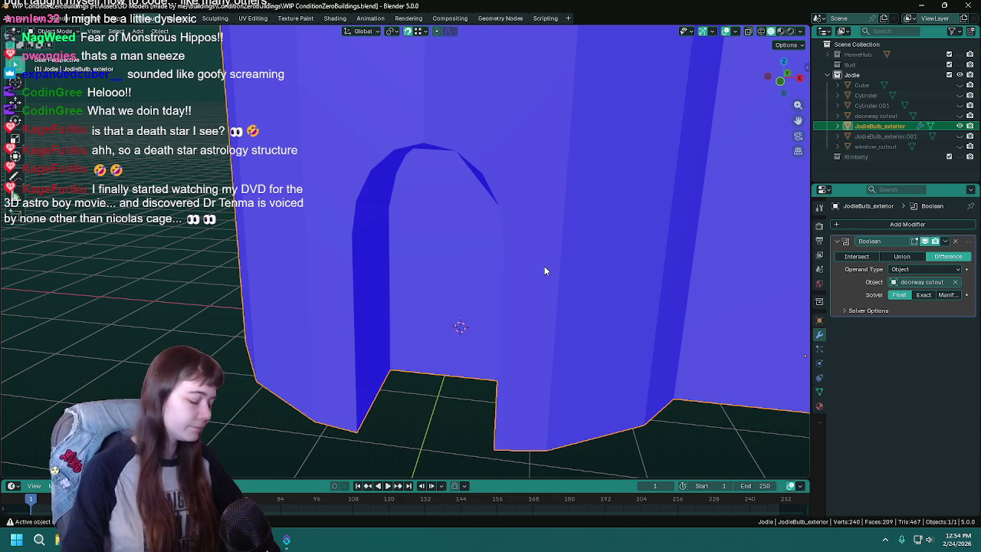
key("ctrl+s")
mouse_move(533, 273)
middle_mouse_down()
mouse_move(501, 266)
mouse_move(515, 248)
middle_mouse_up()
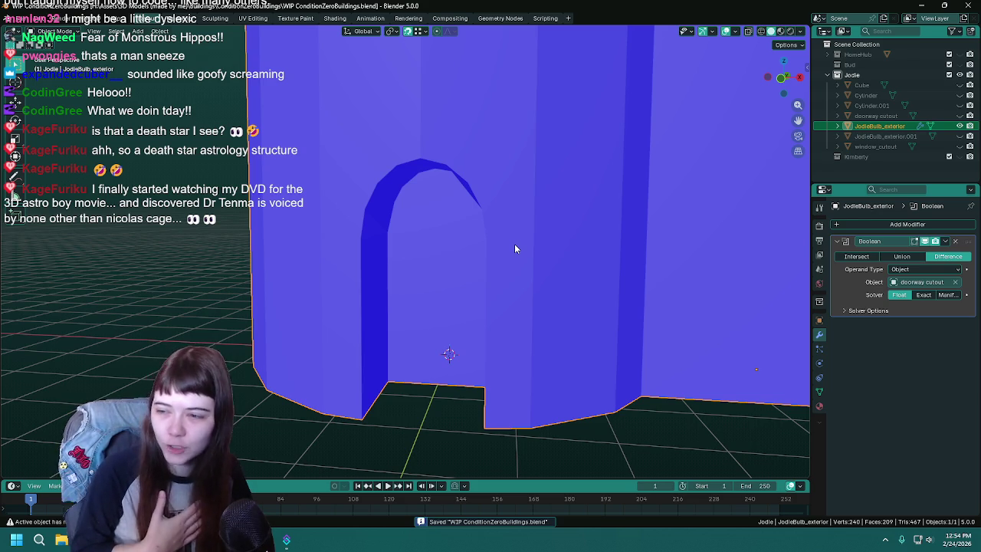
middle_click_drag(515, 249, 517, 251)
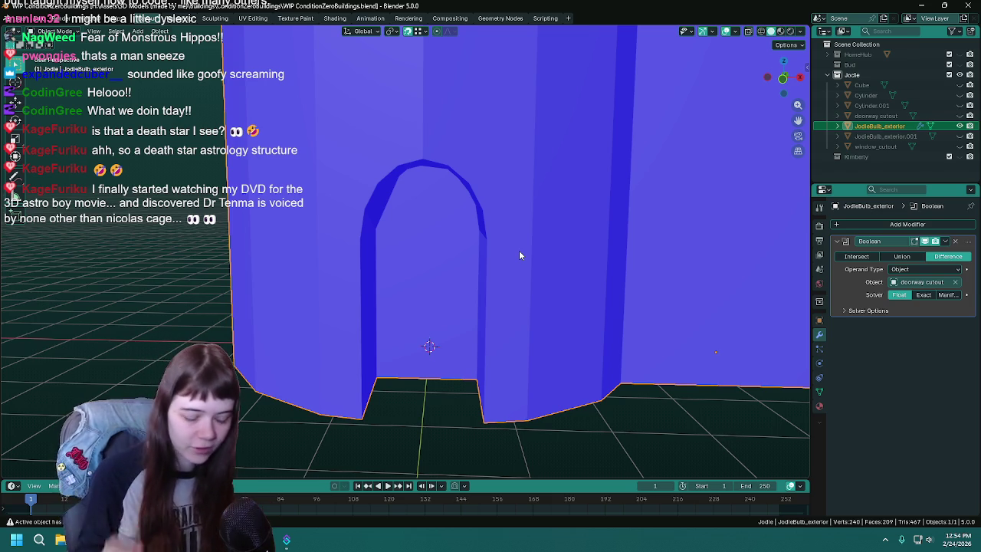
key("ctrl+s")
mouse_move(518, 249)
middle_mouse_down()
mouse_move(495, 248)
mouse_move(975, 338)
middle_mouse_up()
left_click(947, 294)
middle_click_drag(394, 280, 976, 300)
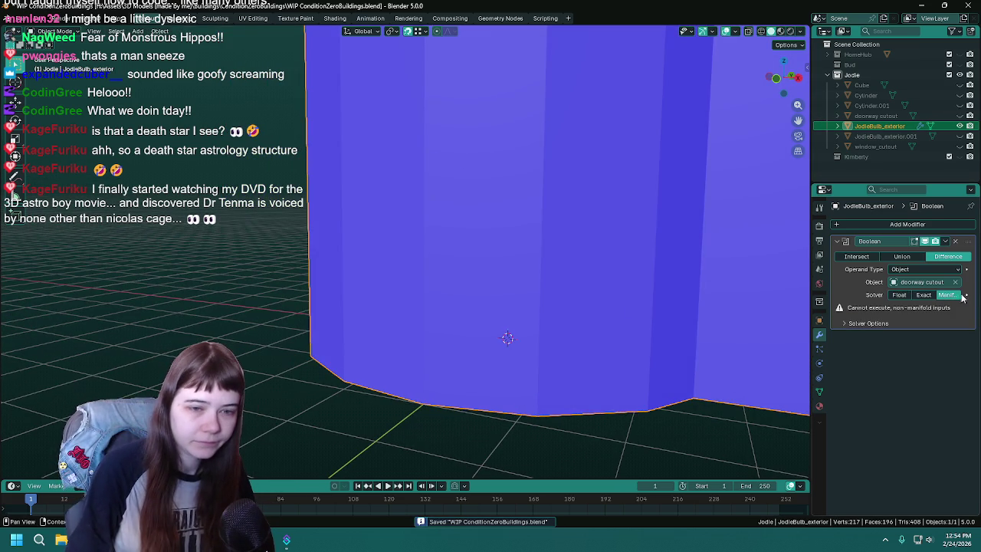
left_click(923, 295)
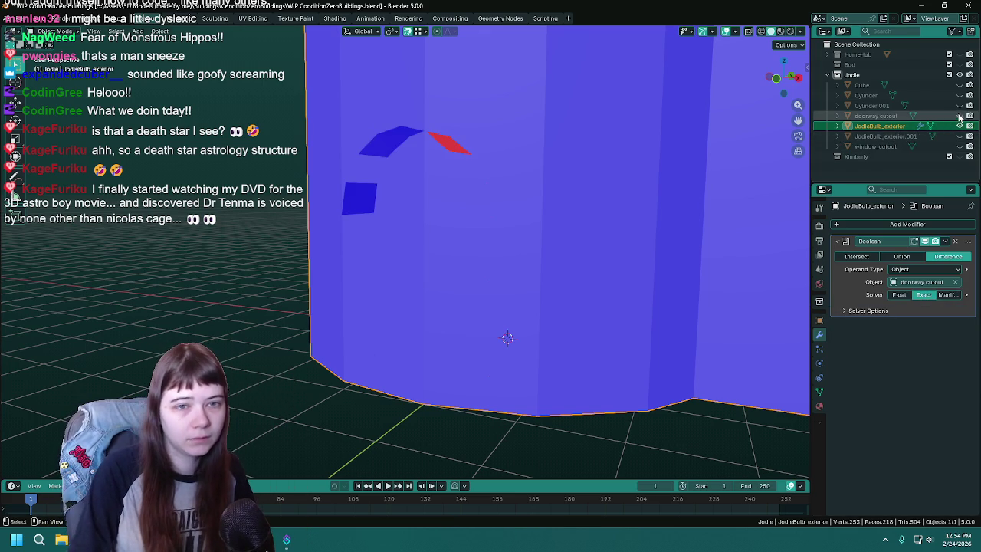
left_click(874, 116)
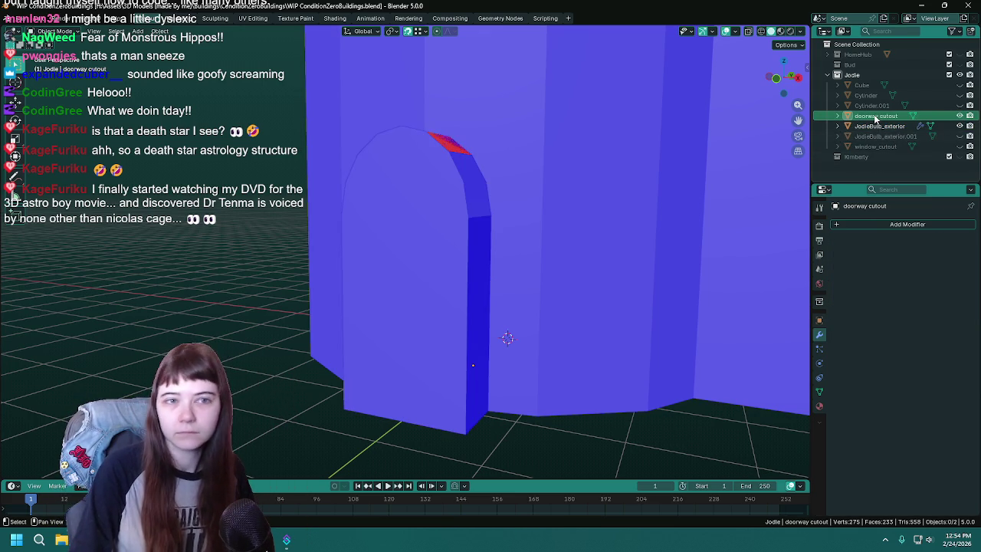
- Lower the doorway cutout about 0.09 m along Z, then select the wall and hide the cutout
key("ctrl+s")
scroll(606, 235, "down", 1)
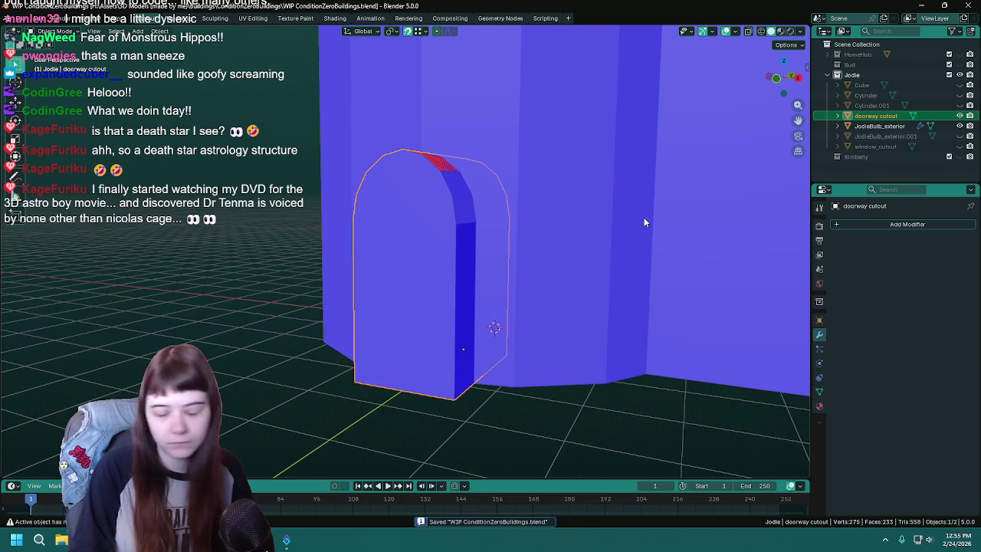
key("g")
key("z")
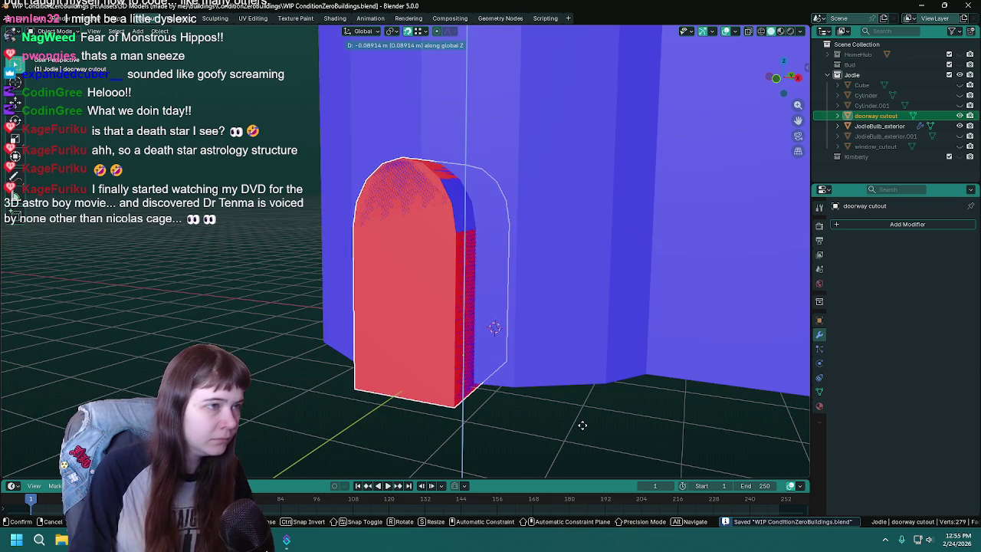
left_click(583, 424)
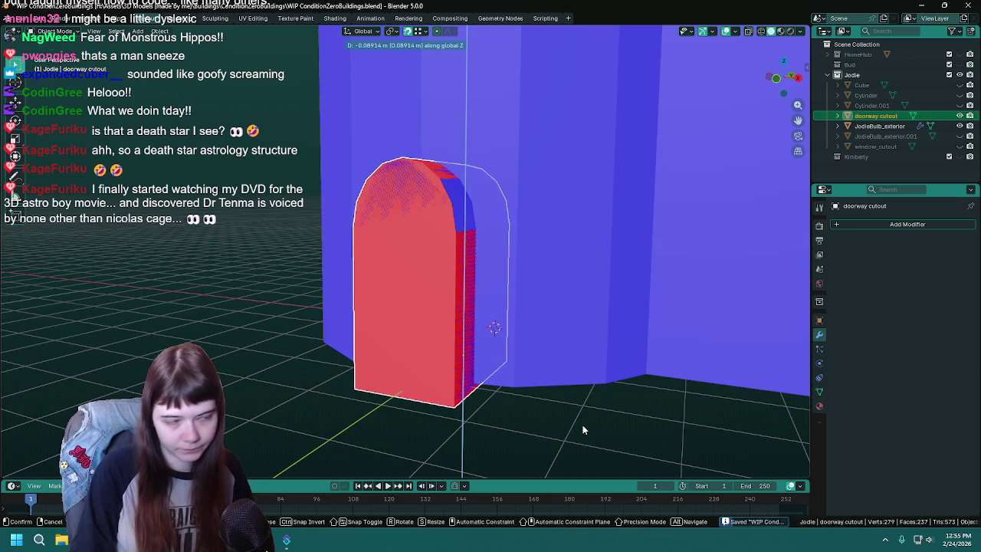
left_click(676, 251)
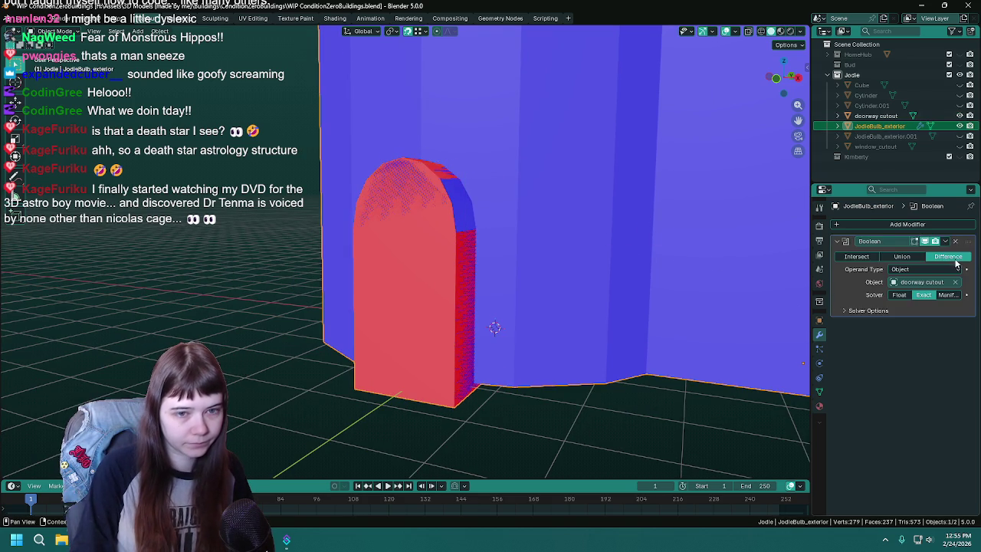
left_click(959, 115)
- Try the Float solver and the Union and Intersect operations on the wall's Boolean
mouse_move(430, 261)
middle_mouse_down()
mouse_move(461, 277)
mouse_move(437, 275)
mouse_move(620, 280)
mouse_move(363, 277)
mouse_move(470, 274)
middle_mouse_up()
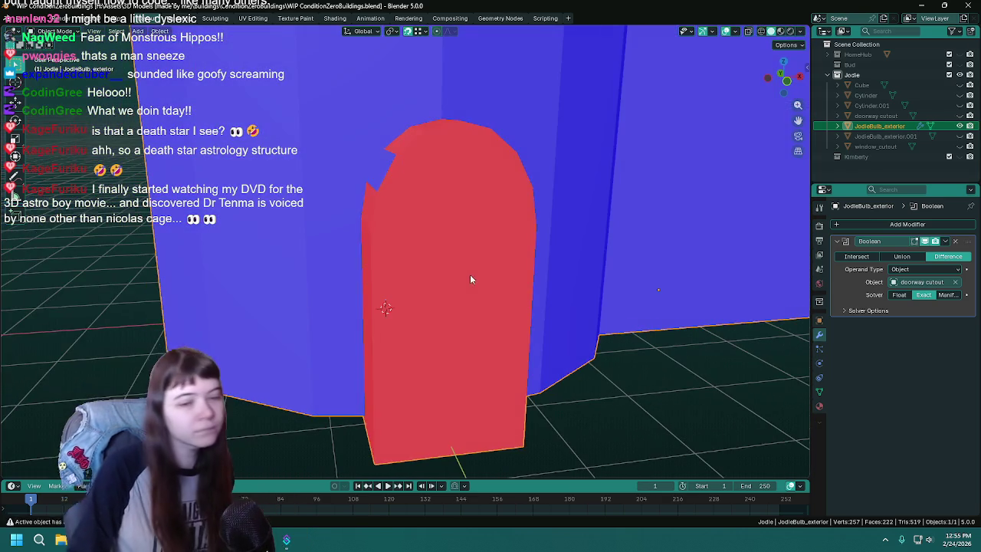
left_click(899, 295)
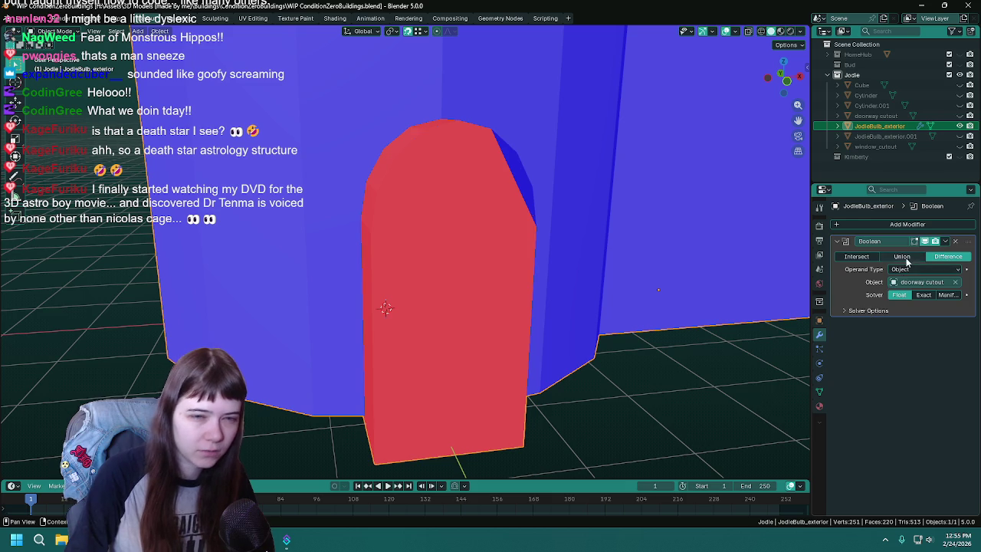
left_click(904, 259)
left_click(855, 258)
left_click(902, 257)
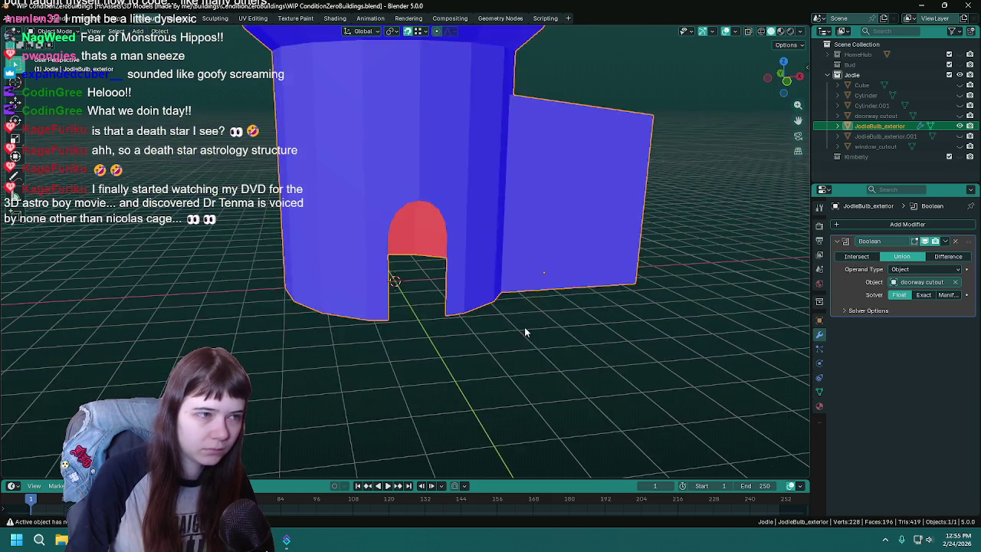
scroll(460, 319, "up", 5)
middle_click_drag(459, 319, 554, 332)
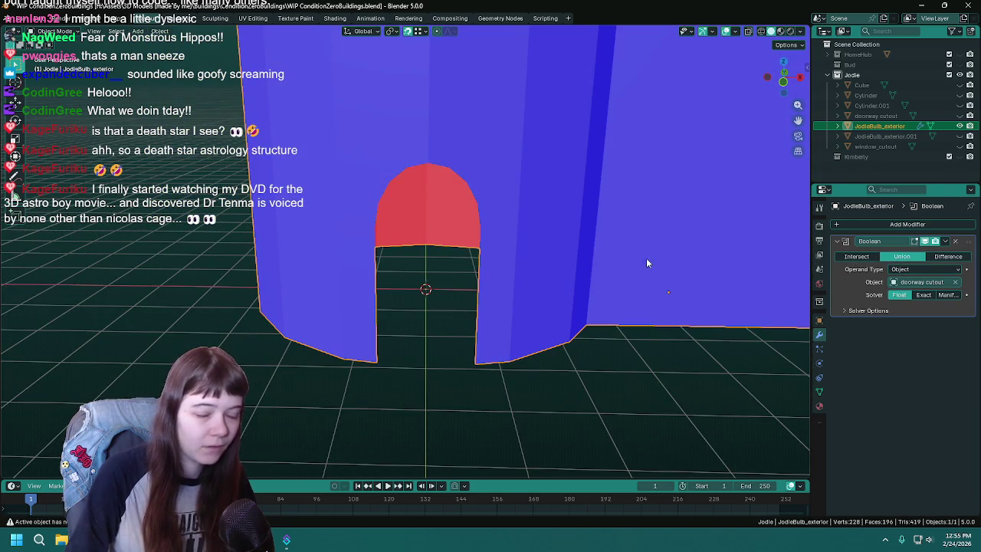
- Settle the Boolean on Union via undo/redo, hide the doorway cutout and save
key("ctrl+z")
key("ctrl+z")
key("ctrl+z")
key("ctrl+z")
key("ctrl+z")
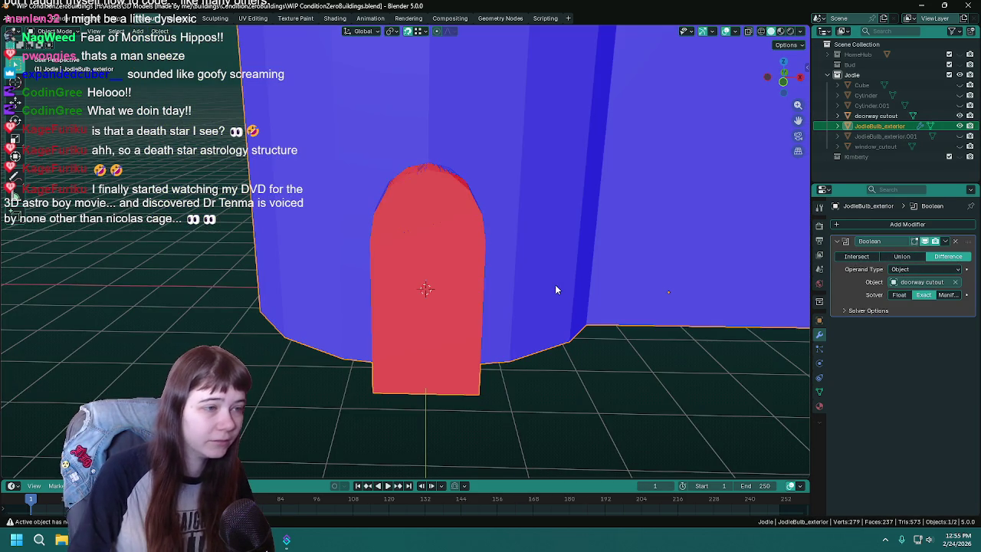
key("ctrl+z")
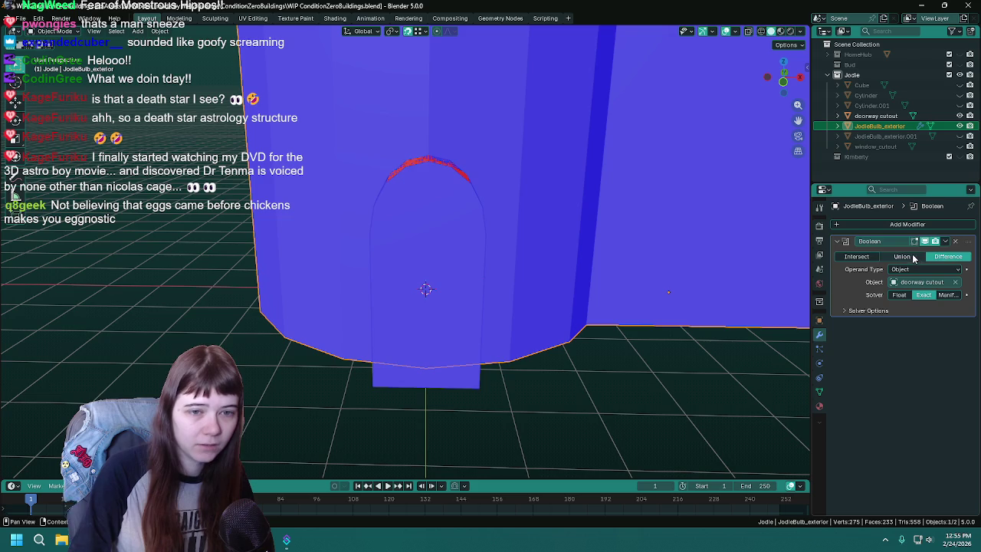
key("ctrl+shift+z")
middle_click_drag(592, 305, 528, 328)
left_click(960, 116)
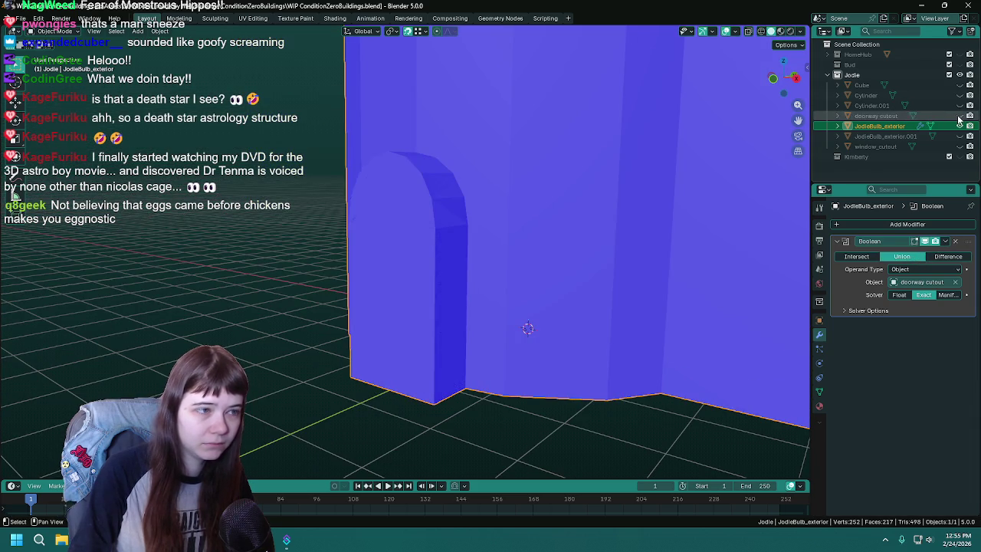
mouse_move(540, 263)
middle_mouse_down()
mouse_move(418, 270)
mouse_move(494, 273)
middle_mouse_up()
key("ctrl+s")
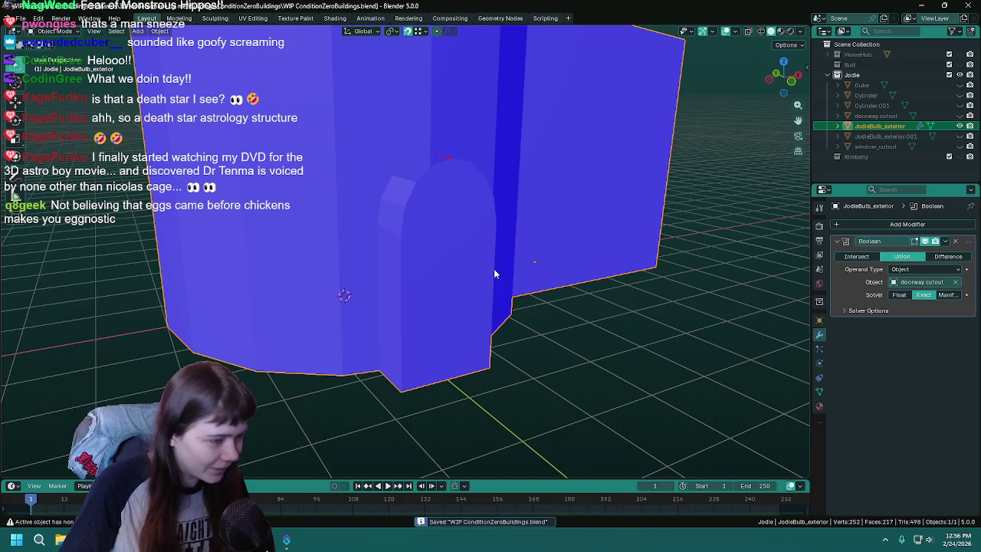
- Switch the Union Boolean to the Float solver and toggle JodieBulb_exterior.001's visibility
key("ctrl+s")
middle_click_drag(494, 273, 512, 297)
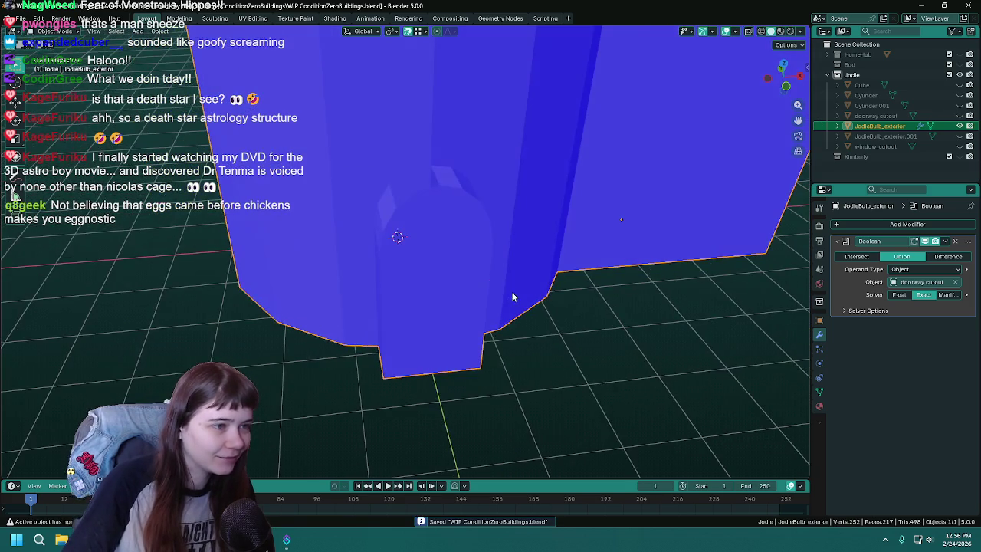
mouse_move(463, 278)
middle_mouse_down()
mouse_move(504, 311)
mouse_move(453, 269)
mouse_move(447, 293)
mouse_move(495, 306)
mouse_move(450, 284)
mouse_move(460, 295)
mouse_move(500, 269)
mouse_move(552, 268)
middle_mouse_up()
left_click(900, 295)
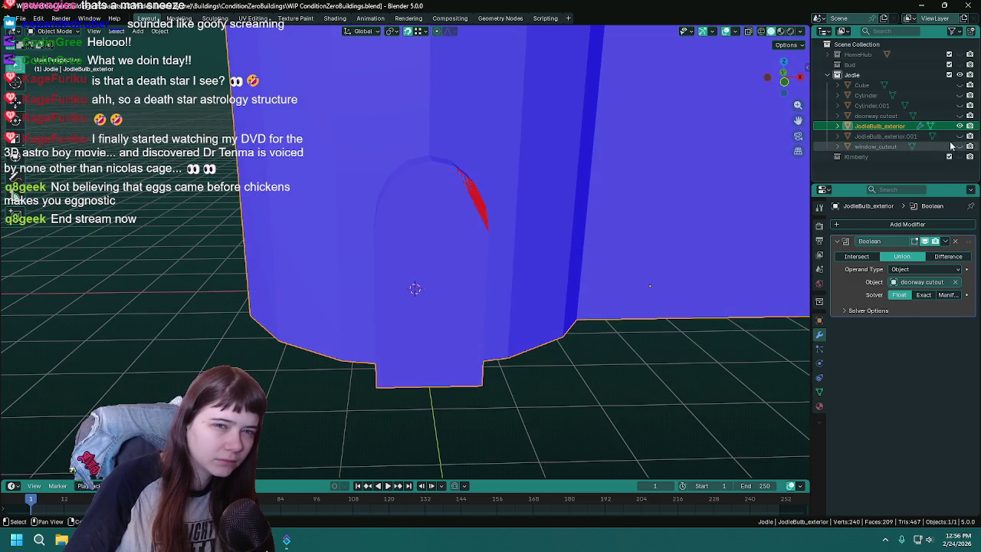
left_click(959, 135)
left_click(960, 135)
- Duplicate the wall as a backup, then apply the Boolean on the original JodieBulb_exterior
key("shift+d")
right_click(525, 259)
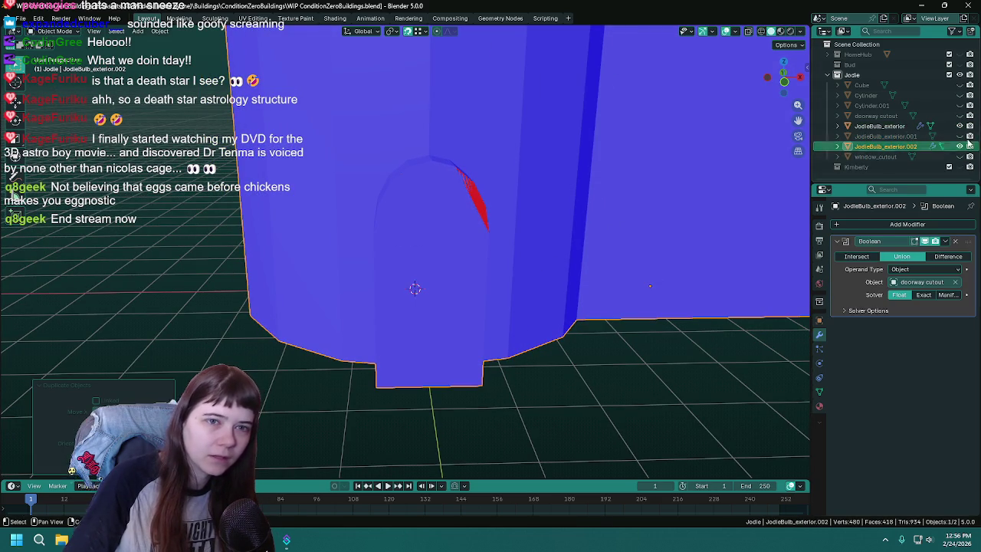
left_click(879, 126)
middle_click_drag(443, 340, 477, 321)
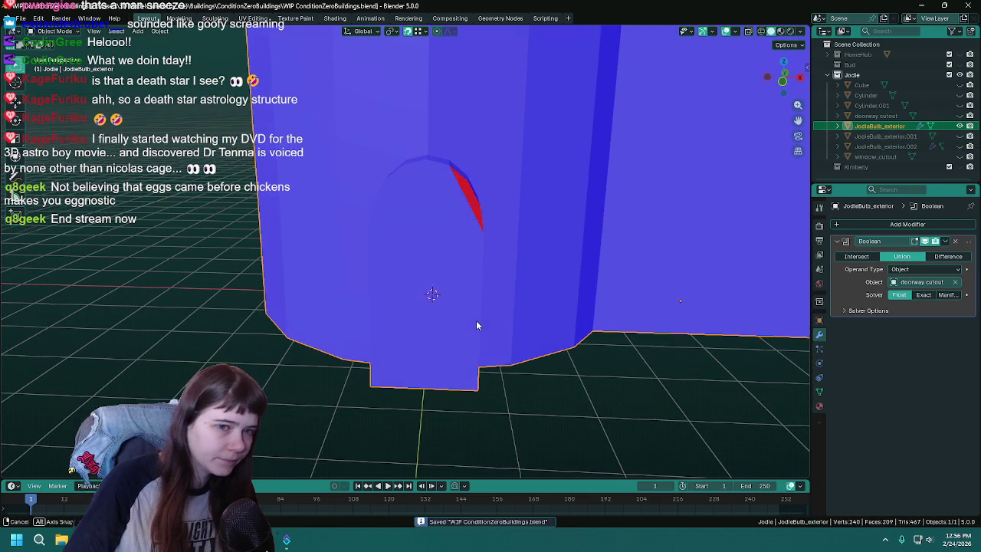
key("ctrl+a")
- Delete the arch and lower door faces to open the doorway, save and deselect all
key("Tab")
mouse_move(447, 280)
middle_mouse_down()
mouse_move(396, 285)
mouse_move(425, 291)
mouse_move(418, 232)
middle_mouse_up()
left_click(438, 242)
left_click(429, 293, "shift")
key("x")
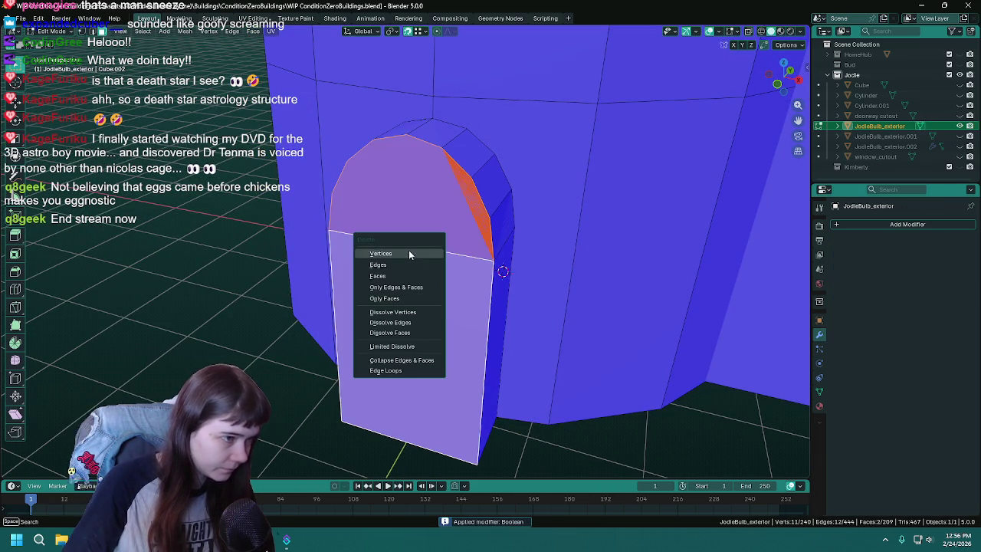
left_click(408, 250)
key("Tab")
mouse_move(408, 250)
middle_mouse_down()
mouse_move(477, 291)
mouse_move(430, 270)
mouse_move(452, 298)
middle_mouse_up()
key("ctrl+s")
key("Tab")
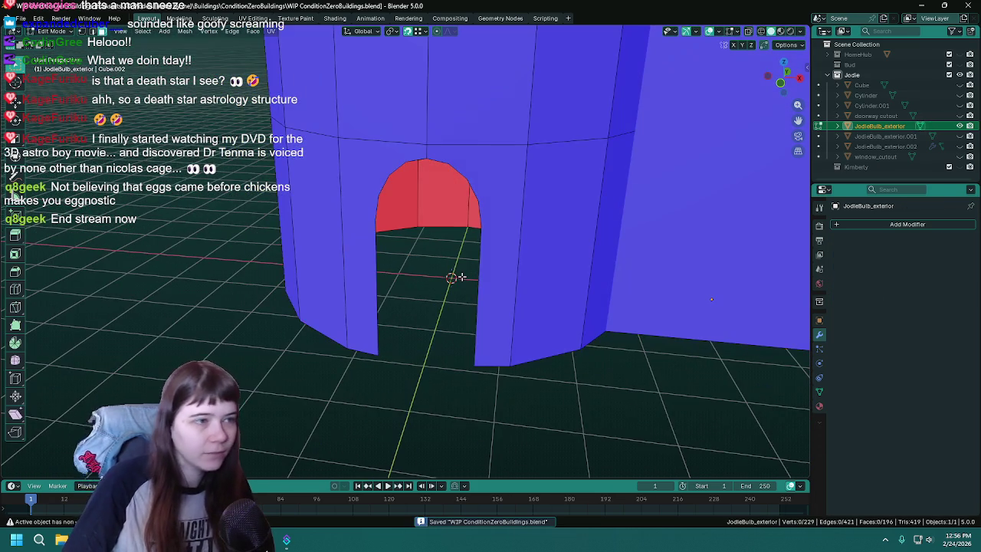
key("Tab")
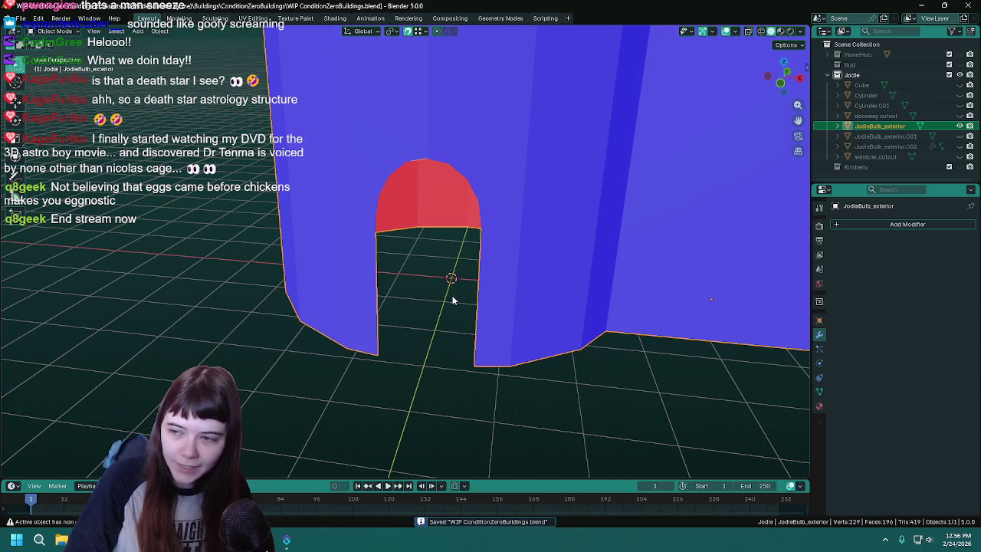
key("alt+a")
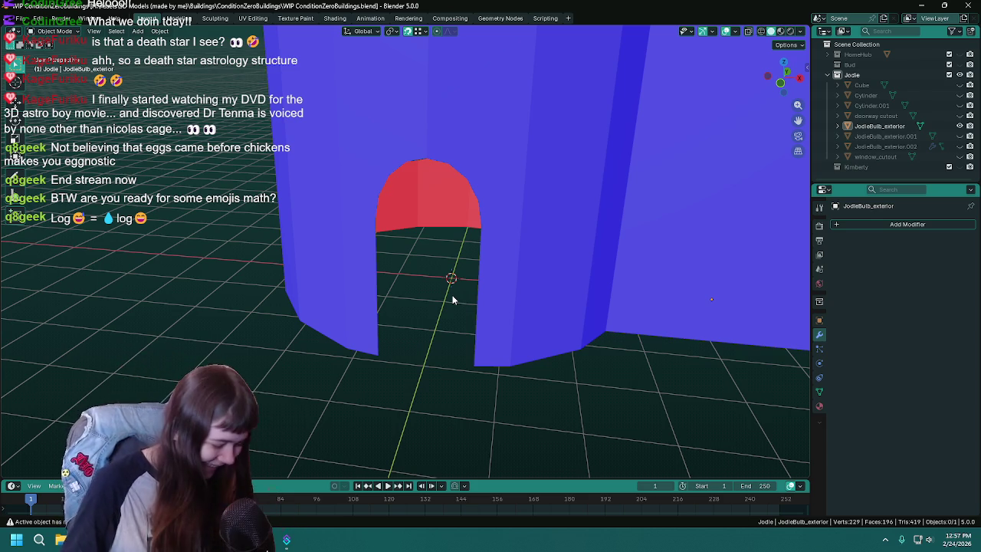
- Select JodieBulb_exterior, save, and enter Edit Mode on its mesh near the doorway
left_click(521, 229)
middle_click_drag(520, 229, 489, 241)
key("ctrl+s")
key("Tab")
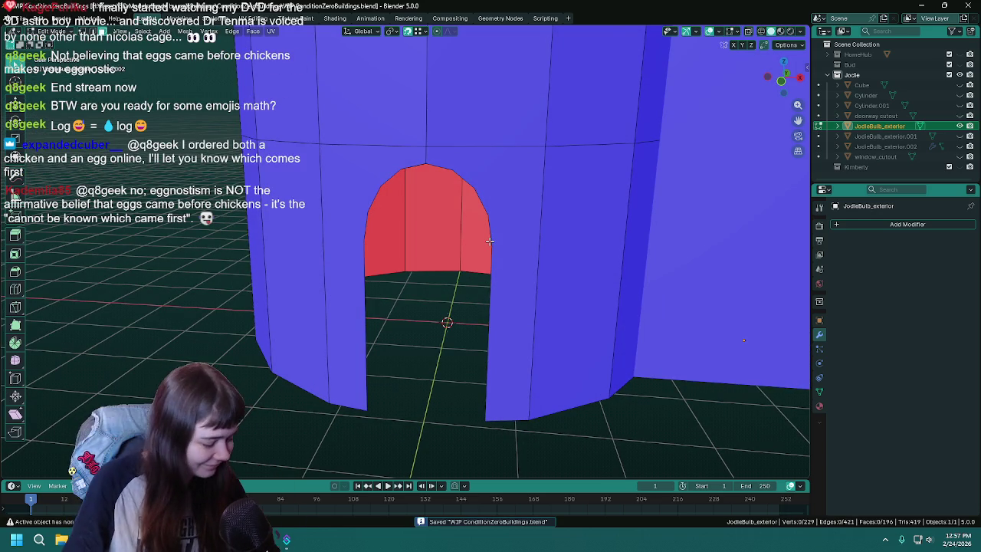
mouse_move(486, 277)
middle_mouse_down()
mouse_move(469, 300)
mouse_move(414, 150)
middle_mouse_up()
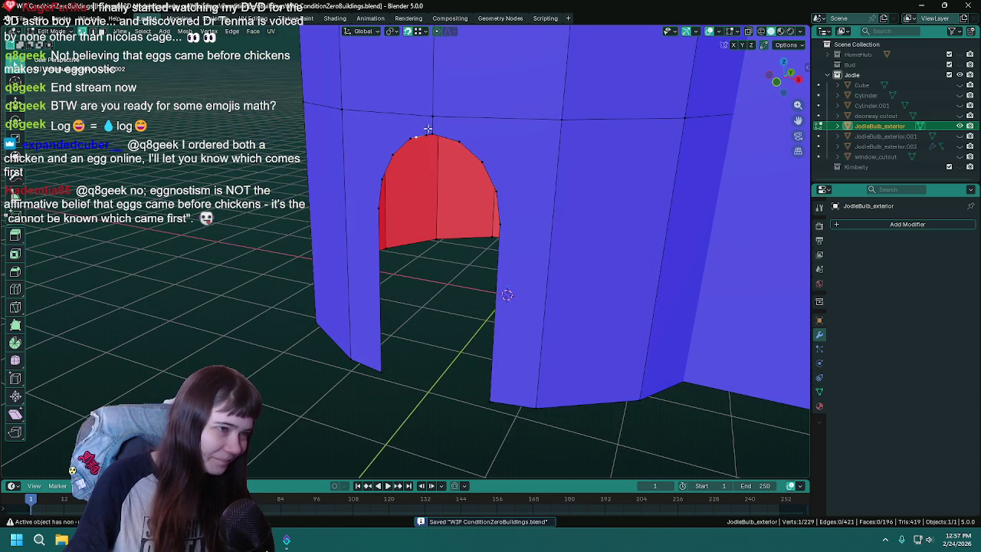
- Dissolve the top-left edge of the doorway arch and save
scroll(419, 133, "down", 1)
scroll(414, 177, "up", 5)
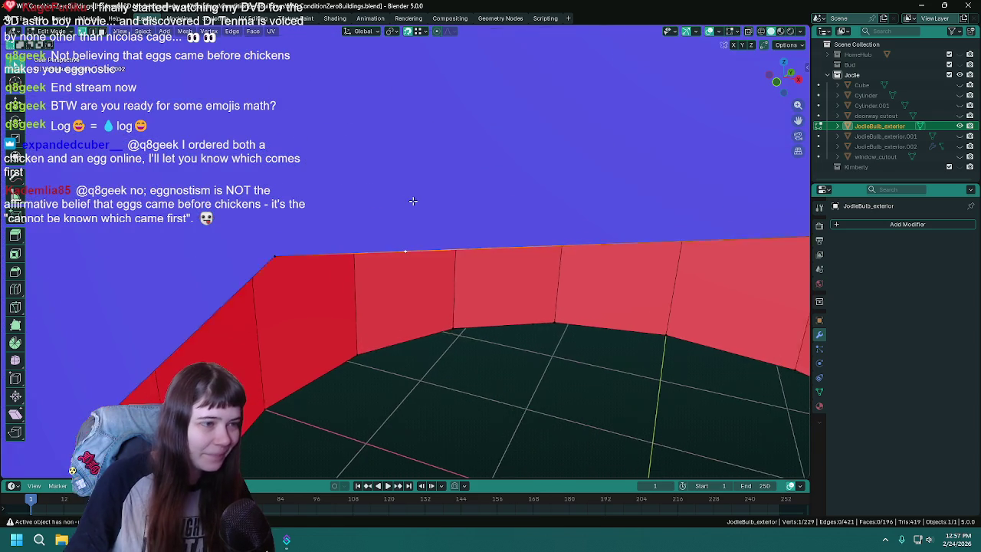
scroll(414, 202, "down", 4)
middle_click_drag(416, 204, 453, 191)
scroll(429, 222, "up", 2)
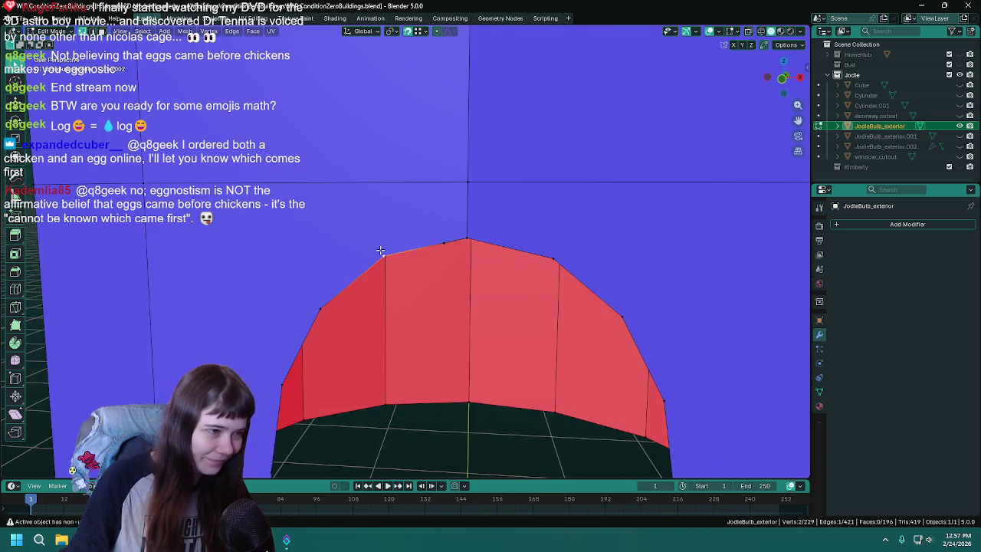
left_click(410, 252)
left_click(405, 249)
right_click(405, 249)
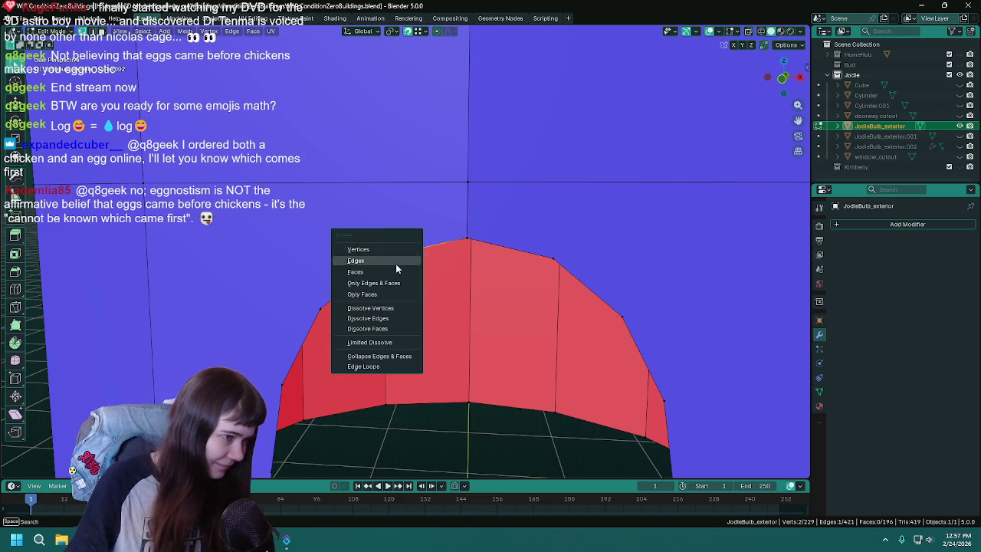
left_click(361, 309)
scroll(453, 289, "down", 4)
key("ctrl+s")
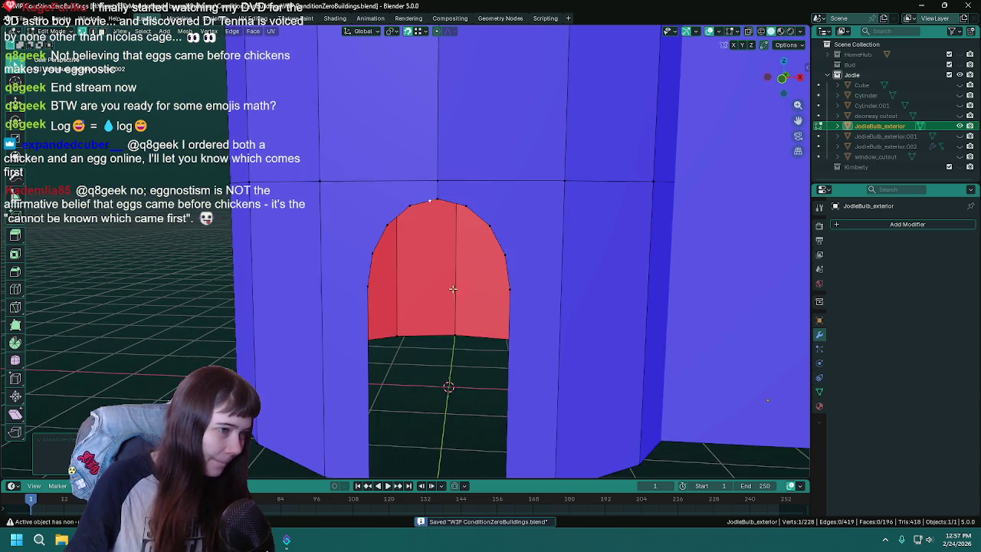
- Merge the two arch-top vertices at the last one so the sides meet at a point, then save
scroll(453, 289, "up", 2)
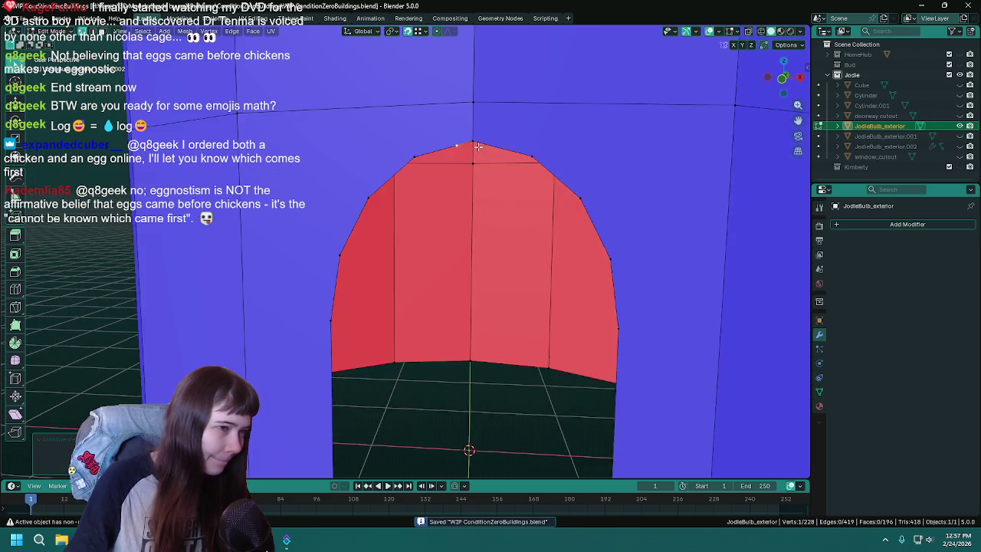
scroll(445, 261, "up", 2)
scroll(433, 237, "up", 1)
left_click(425, 227, "shift")
key("m")
left_click(425, 224)
scroll(426, 345, "down", 3)
scroll(426, 404, "down", 2)
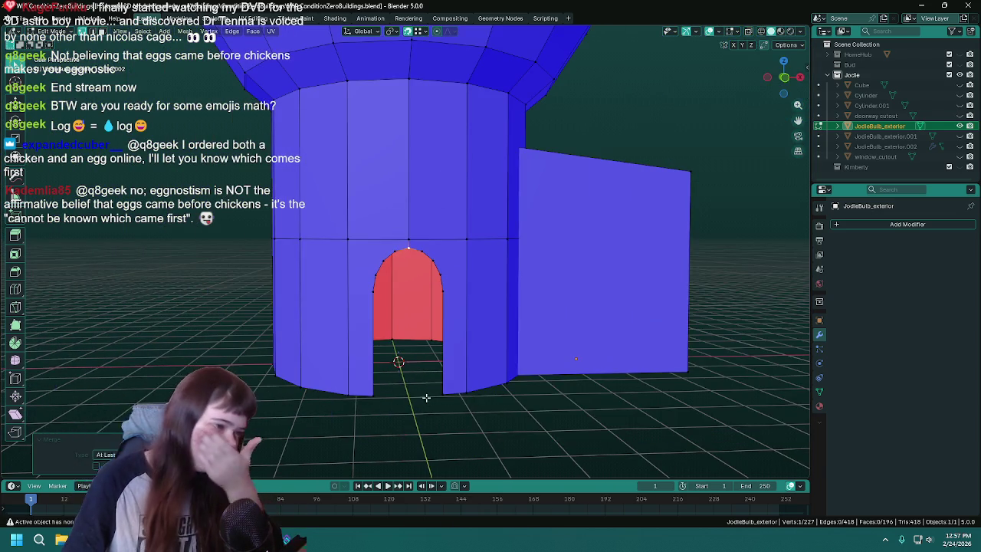
scroll(421, 372, "up", 2)
scroll(416, 373, "up", 1)
key("ctrl+s")
scroll(438, 306, "up", 1)
- Select the doorway's corner and arch-top vertices, trying a vertical move of the peak and cancelling it
mouse_move(438, 306)
middle_mouse_down()
mouse_move(498, 307)
mouse_move(451, 236)
middle_mouse_up()
left_click(517, 307, "alt")
left_click(437, 143)
mouse_move(438, 144)
middle_mouse_down()
mouse_move(421, 299)
mouse_move(397, 331)
middle_mouse_up()
left_click(370, 378)
left_click(490, 389, "shift")
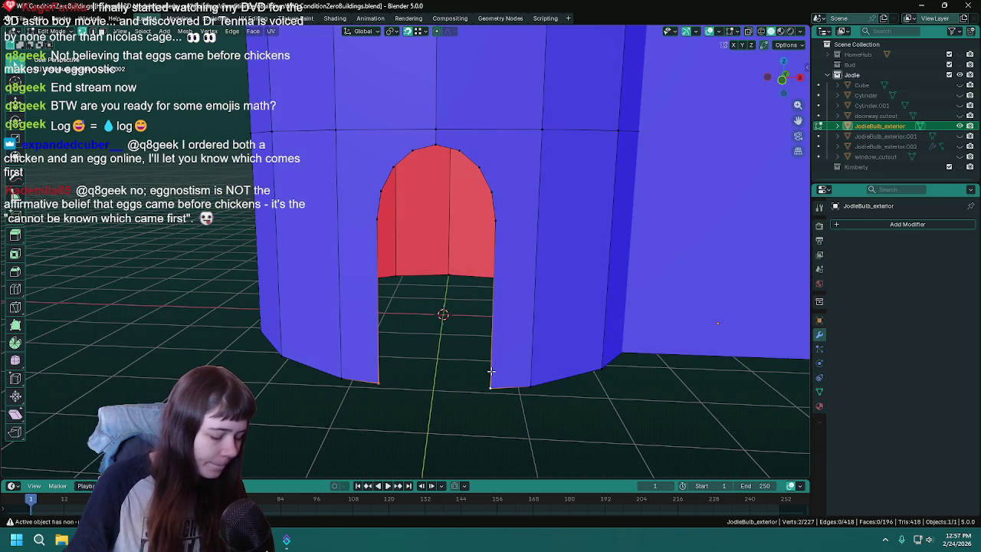
left_click(441, 141)
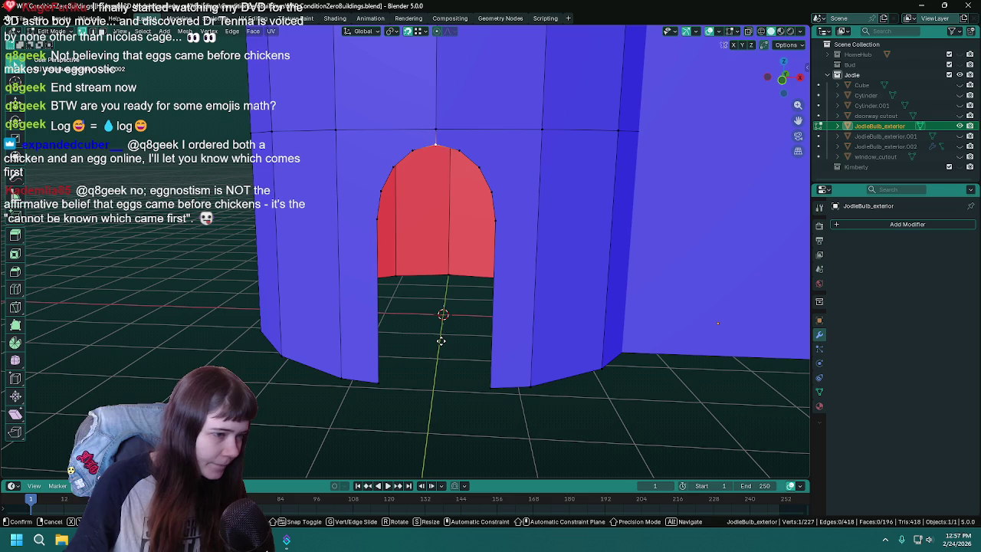
key("g")
key("z")
right_click(376, 385)
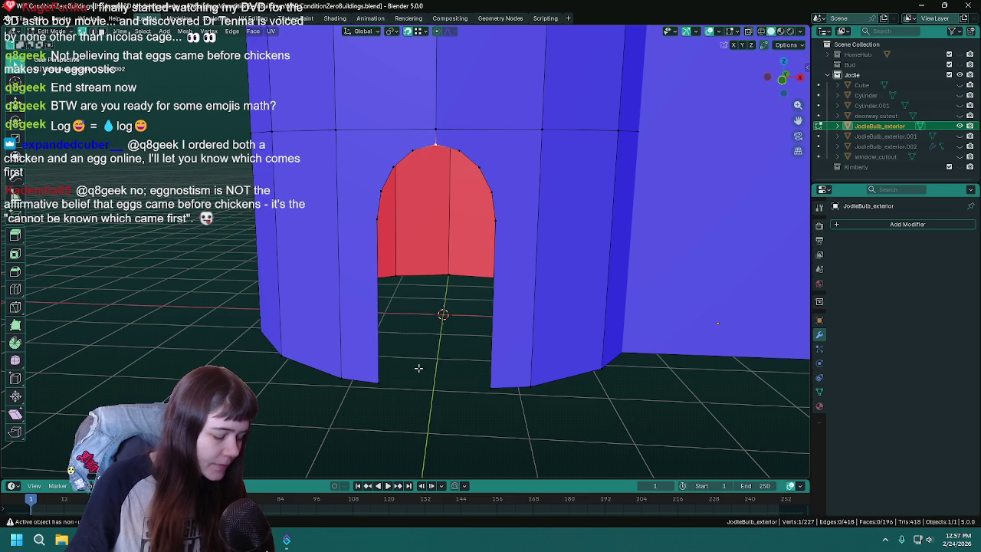
- Join the doorway's bottom corner to the bottom-centre vertex with a new edge
left_click(374, 381)
left_click(395, 168, "ctrl")
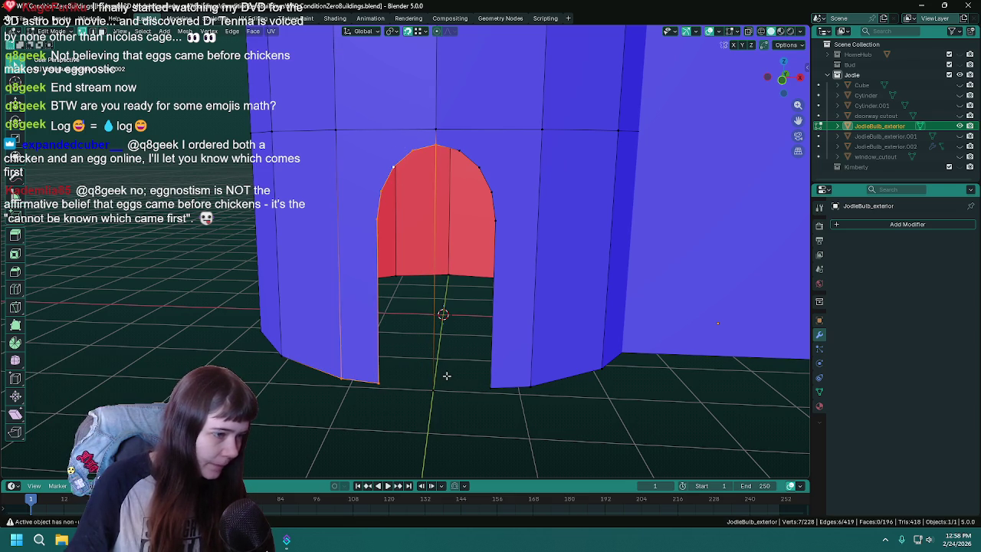
key("ctrl+z")
left_click(426, 389, "shift")
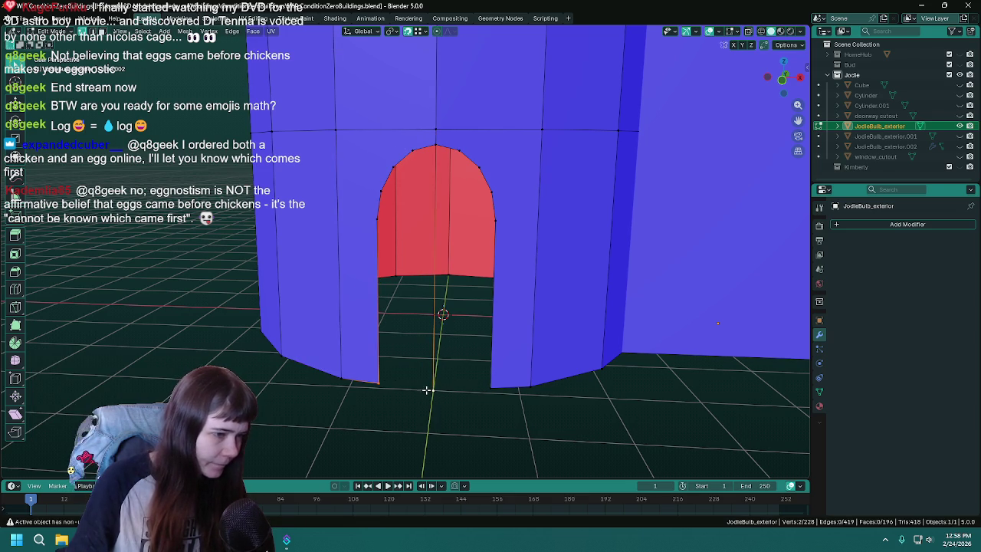
middle_click_drag(433, 376, 397, 307)
key("f")
- Fill the left and right halves of the doorway with faces
left_click(407, 154, "ctrl")
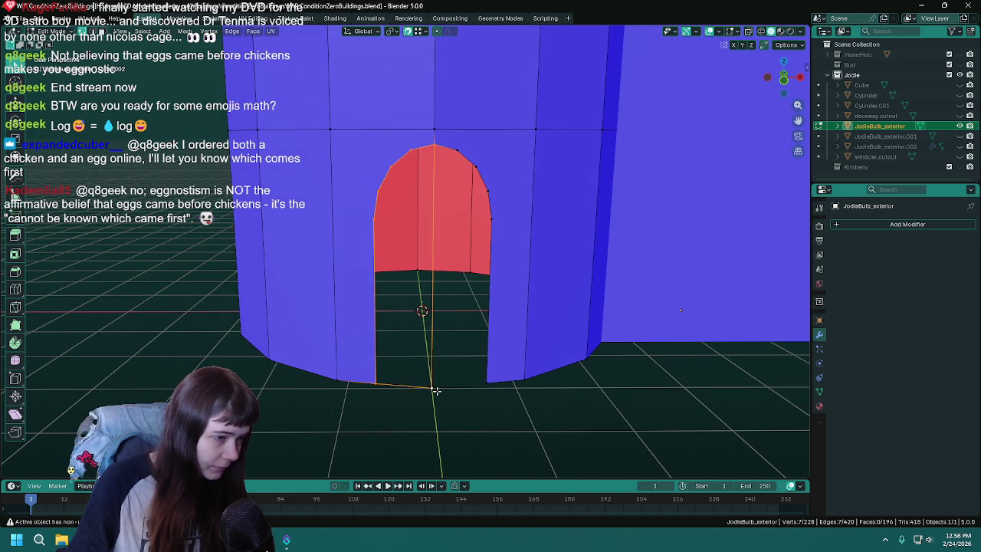
key("f")
middle_click_drag(335, 381, 466, 335)
left_click(460, 176, "alt")
left_click(432, 386, "ctrl")
middle_click_drag(445, 383, 430, 383)
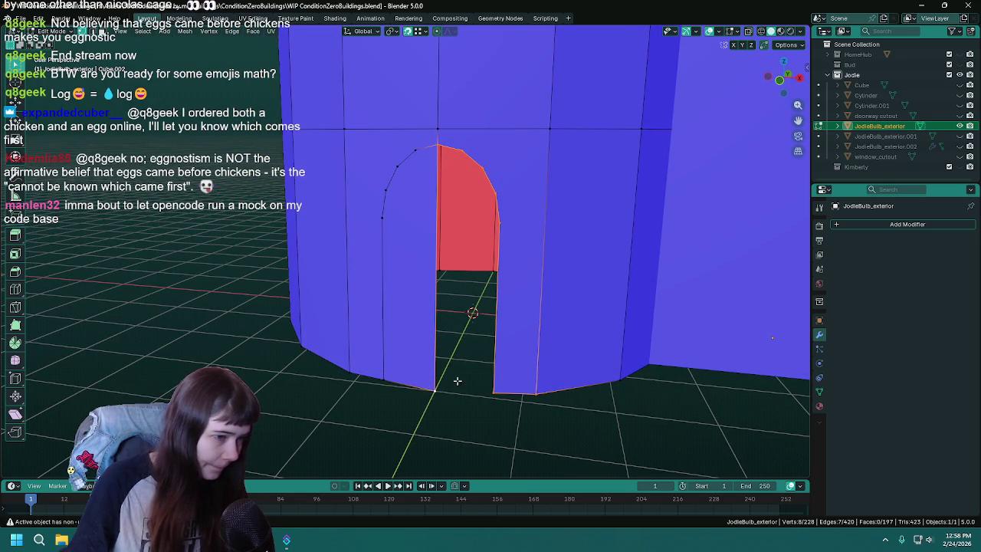
key("f")
- Save the file and select both new door faces
mouse_move(531, 398)
middle_mouse_down()
mouse_move(401, 398)
mouse_move(463, 340)
middle_mouse_up()
key("ctrl+s")
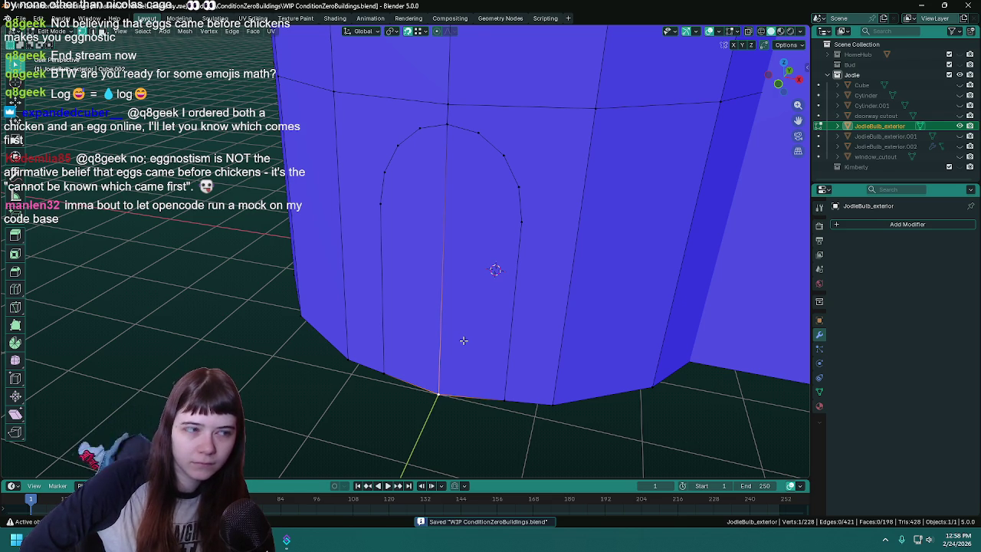
key("ctrl+s")
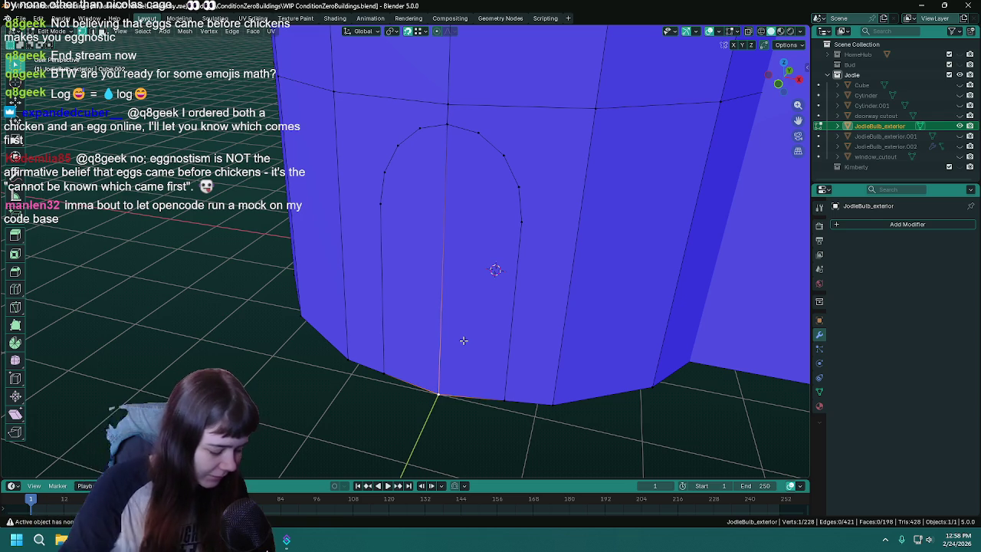
key("ctrl+s")
mouse_move(462, 339)
middle_mouse_down()
mouse_move(473, 349)
mouse_move(472, 321)
middle_mouse_up()
left_click(413, 265)
left_click(498, 275, "shift")
mouse_move(498, 276)
middle_mouse_down()
mouse_move(442, 285)
mouse_move(329, 268)
middle_mouse_up()
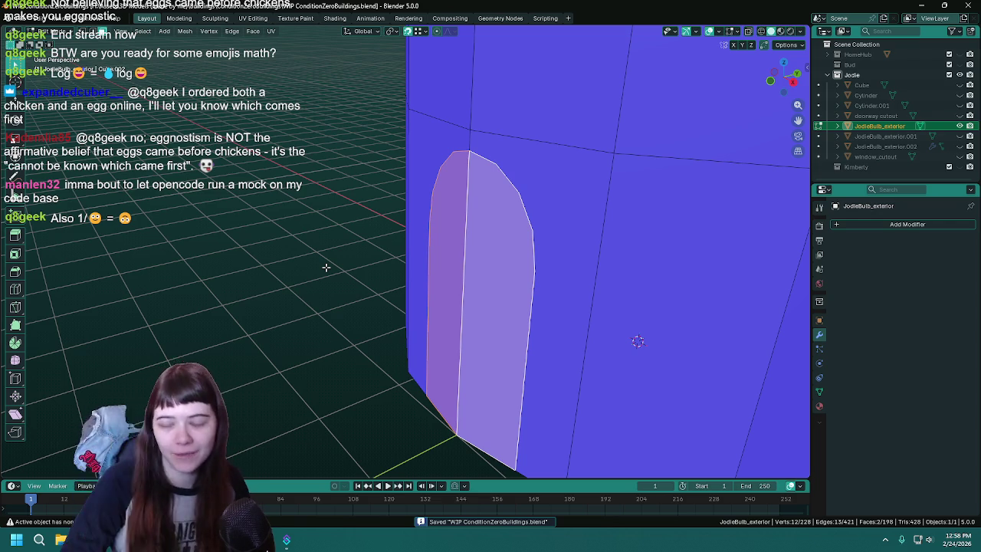
- Extrude both door faces about 0.19 m back into the wall
mouse_move(326, 267)
middle_mouse_down()
mouse_move(353, 262)
mouse_move(344, 258)
middle_mouse_up()
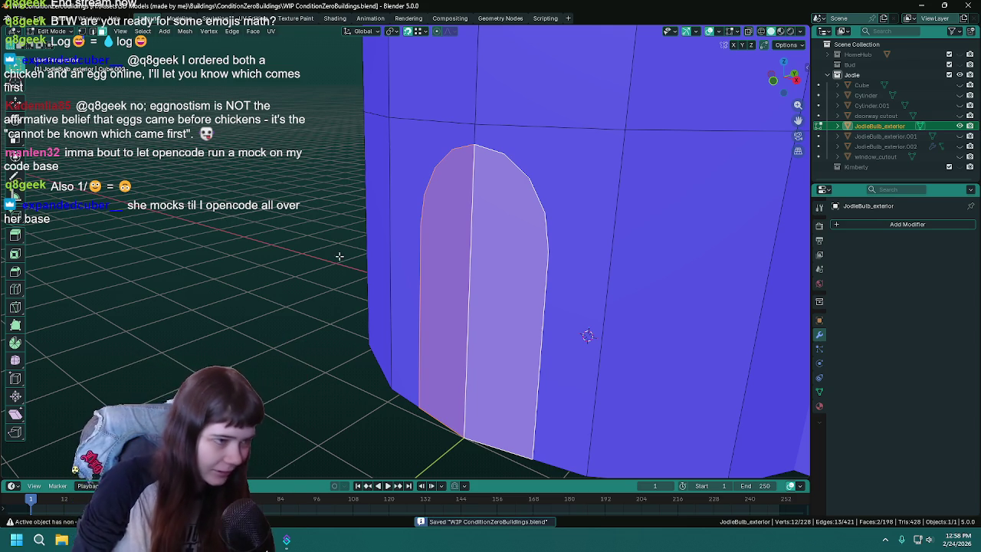
middle_click_drag(344, 258, 344, 253)
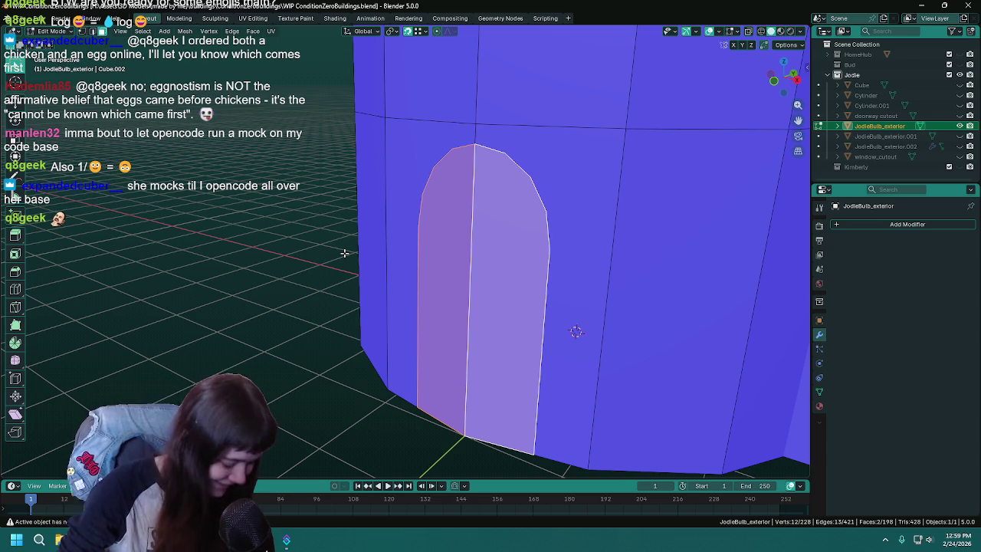
key("ctrl+s")
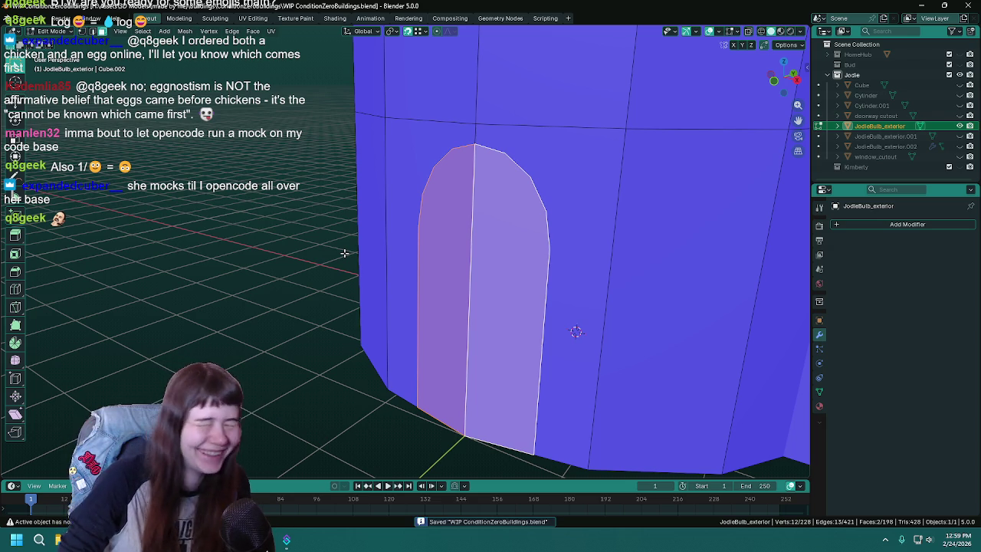
key("e")
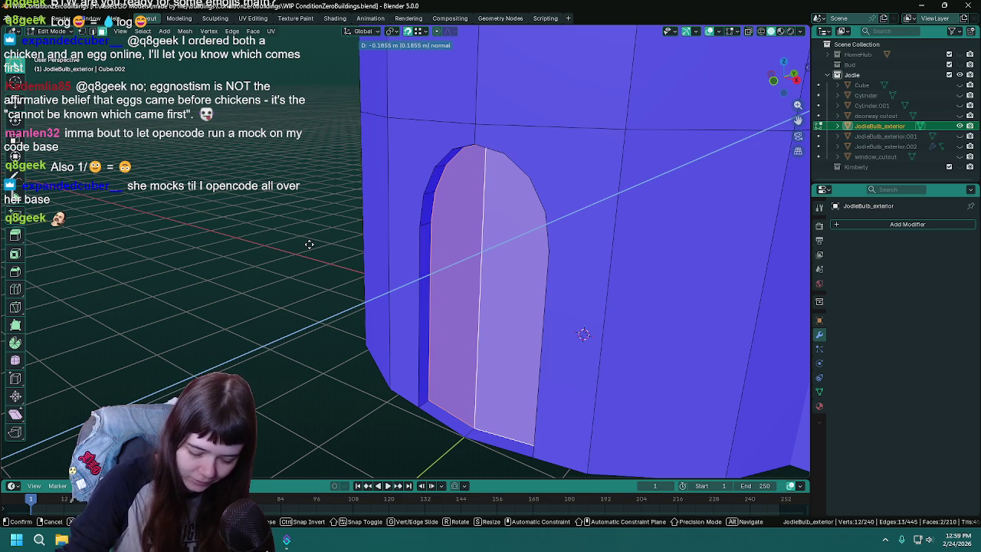
left_click(309, 244)
- Select the edges along the recessed door's bottom
middle_click_drag(306, 244, 430, 322)
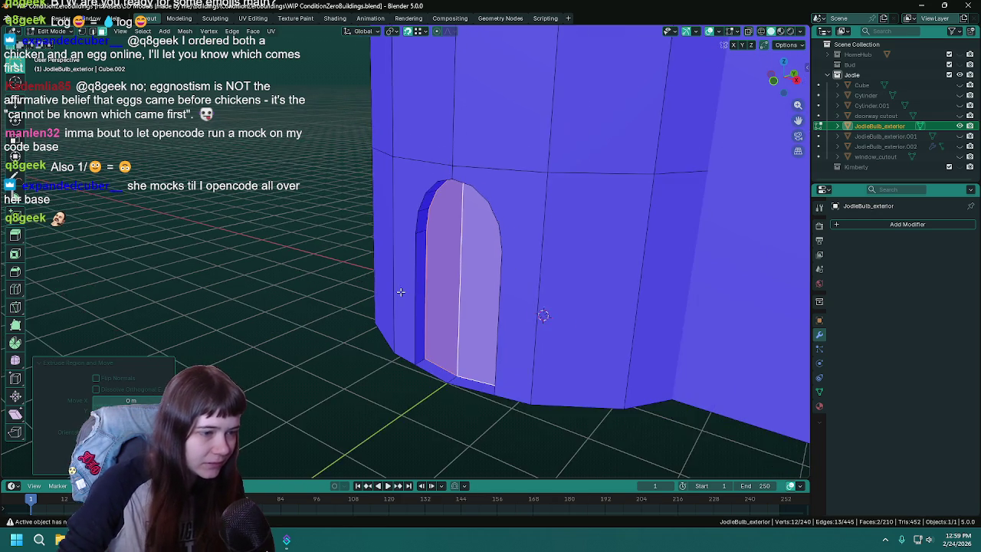
scroll(444, 383, "up", 2)
left_click(465, 424)
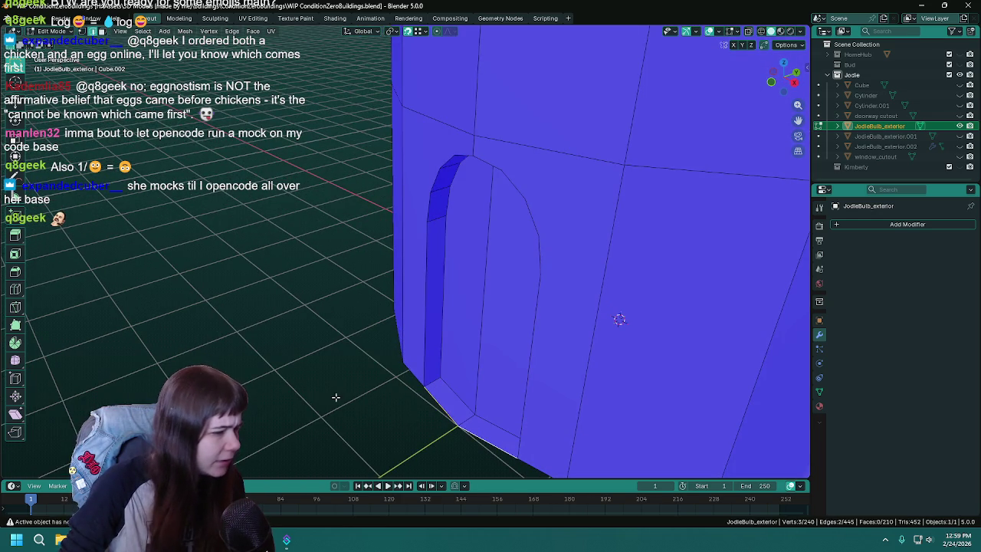
middle_click_drag(344, 401, 366, 394)
- Delete the stray bottom edges and the loose vertex of the recessed door
key("x")
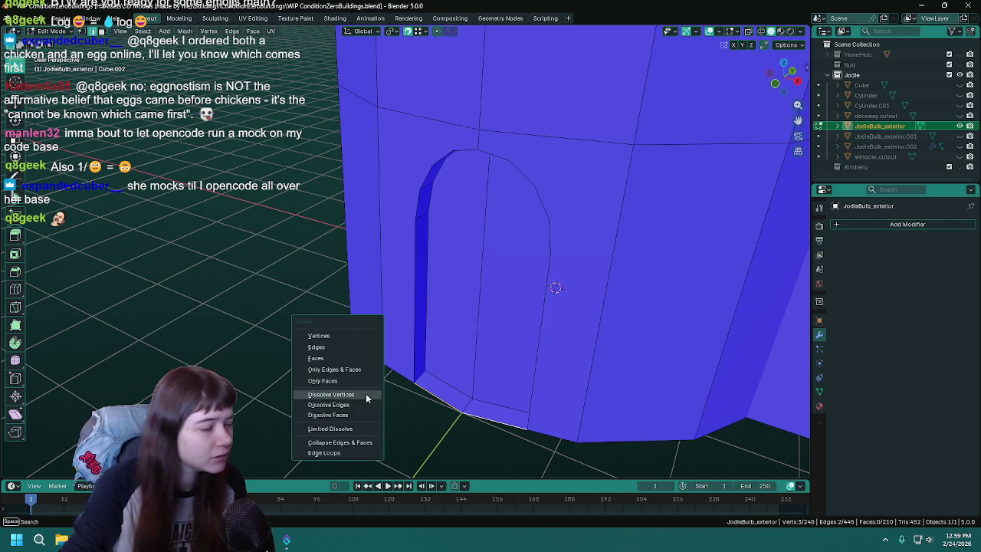
left_click(344, 344)
mouse_move(450, 418)
middle_mouse_down()
mouse_move(483, 396)
mouse_move(471, 386)
mouse_move(486, 381)
middle_mouse_up()
key("ctrl+s")
mouse_move(490, 226)
middle_mouse_down()
mouse_move(523, 297)
mouse_move(529, 345)
mouse_move(508, 455)
middle_mouse_up()
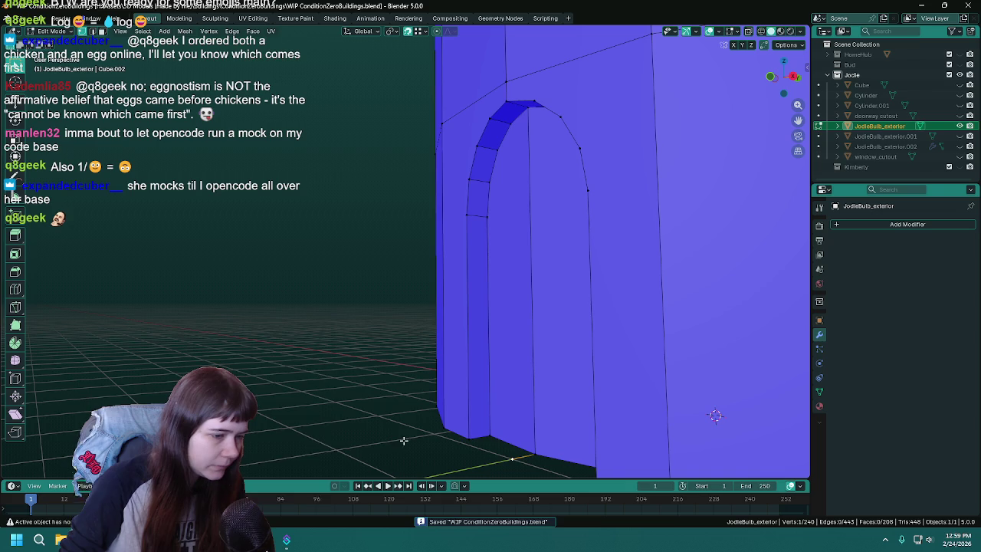
key("x")
left_click(276, 383)
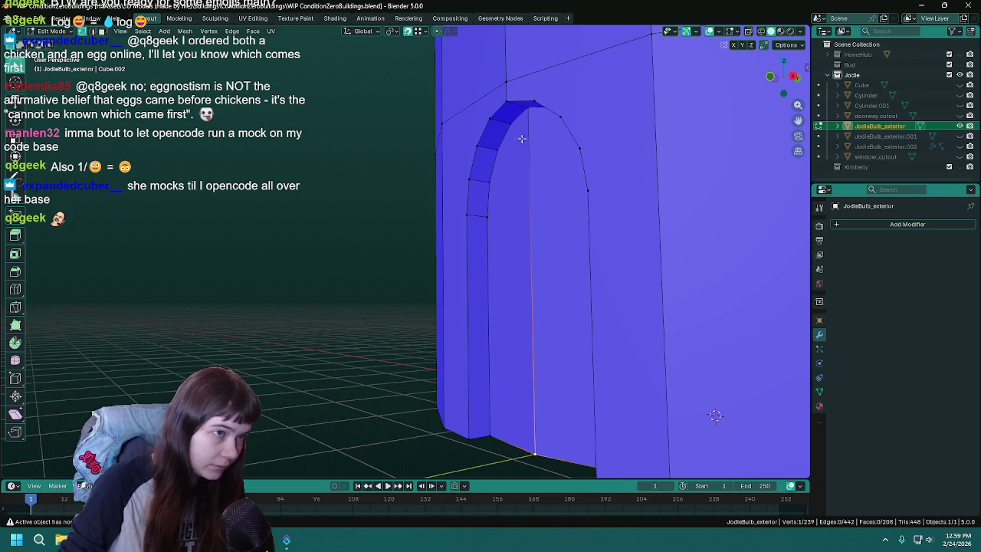
- Move the door's centre edge along the Y axis and save
key("g")
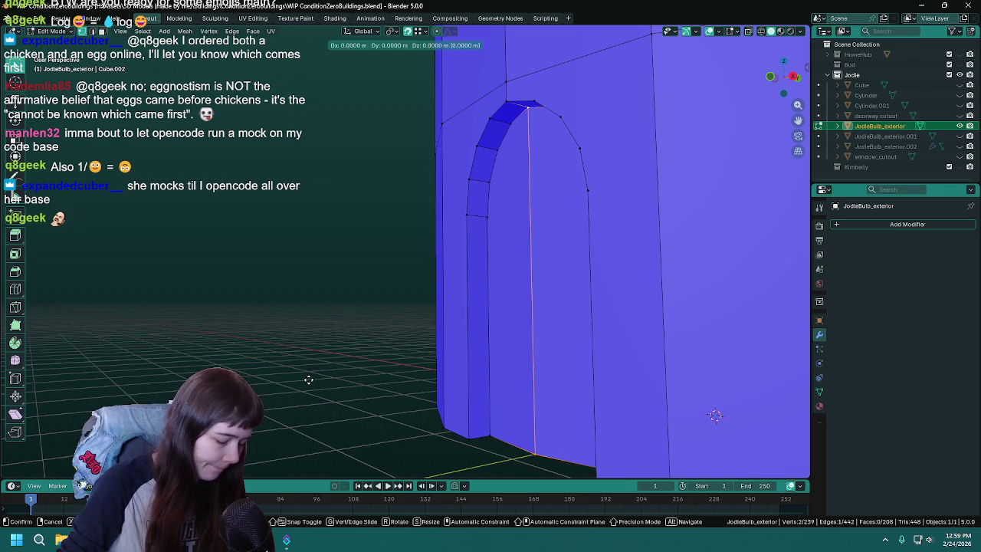
key("y")
left_click(487, 218)
middle_click_drag(487, 218, 376, 258)
key("ctrl+s")
key("Tab")
mouse_move(472, 294)
middle_mouse_down()
mouse_move(406, 254)
mouse_move(387, 266)
mouse_move(354, 249)
mouse_move(362, 228)
mouse_move(384, 228)
middle_mouse_up()
key("Tab")
- Nudge the doorway arch vertices into place with constrained moves
mouse_move(496, 144)
middle_mouse_down()
mouse_move(499, 180)
mouse_move(473, 178)
middle_mouse_up()
key("g")
key("z")
left_click(473, 178)
mouse_move(344, 208)
middle_mouse_down()
mouse_move(299, 256)
mouse_move(359, 213)
mouse_move(310, 235)
mouse_move(451, 250)
mouse_move(513, 270)
mouse_move(347, 307)
mouse_move(373, 300)
middle_mouse_up()
key("g")
left_click(416, 182)
- Leave Edit Mode, save, and check the whole building from above
key("Tab")
key("Tab")
left_click(347, 307)
mouse_move(317, 283)
middle_mouse_down()
mouse_move(385, 291)
mouse_move(501, 384)
mouse_move(481, 322)
mouse_move(422, 328)
mouse_move(426, 296)
mouse_move(397, 269)
middle_mouse_up()
key("ctrl+s")
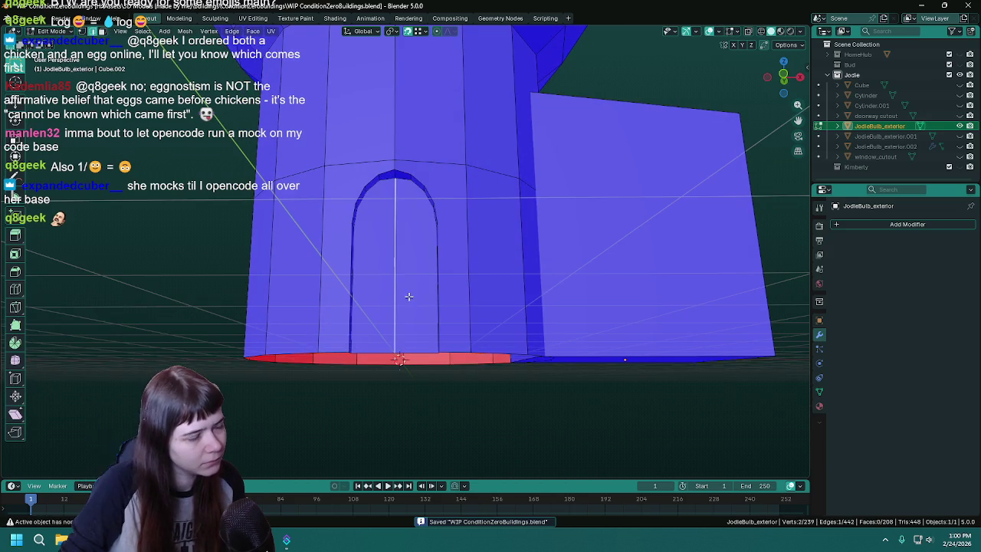
scroll(480, 390, "down", 2)
scroll(401, 333, "down", 2)
key("Tab")
scroll(452, 361, "down", 2)
middle_click_drag(451, 362, 441, 306)
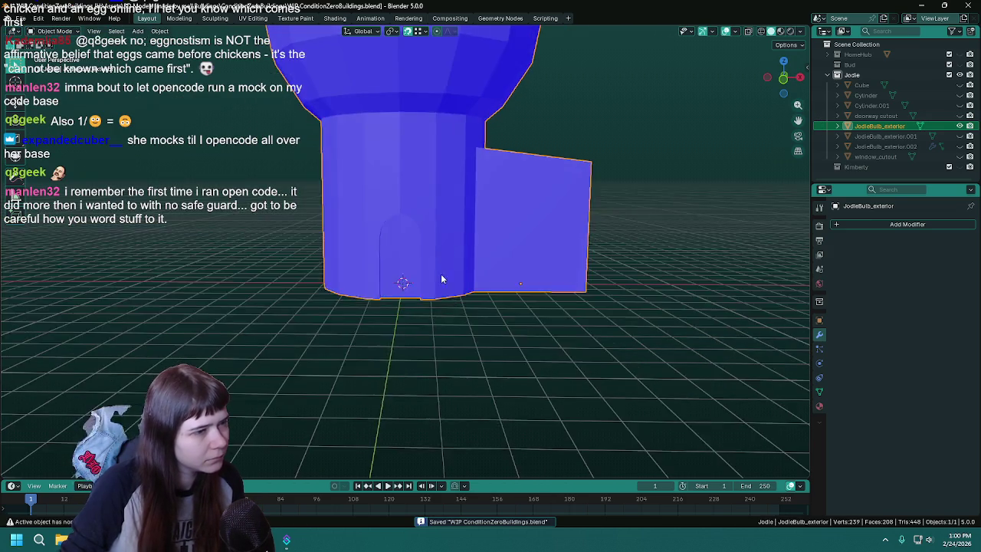
- Orbit around the bulb-shaped building to inspect it, saving the file
scroll(451, 324, "down", 2)
middle_click_drag(460, 341, 460, 330)
key("ctrl+s")
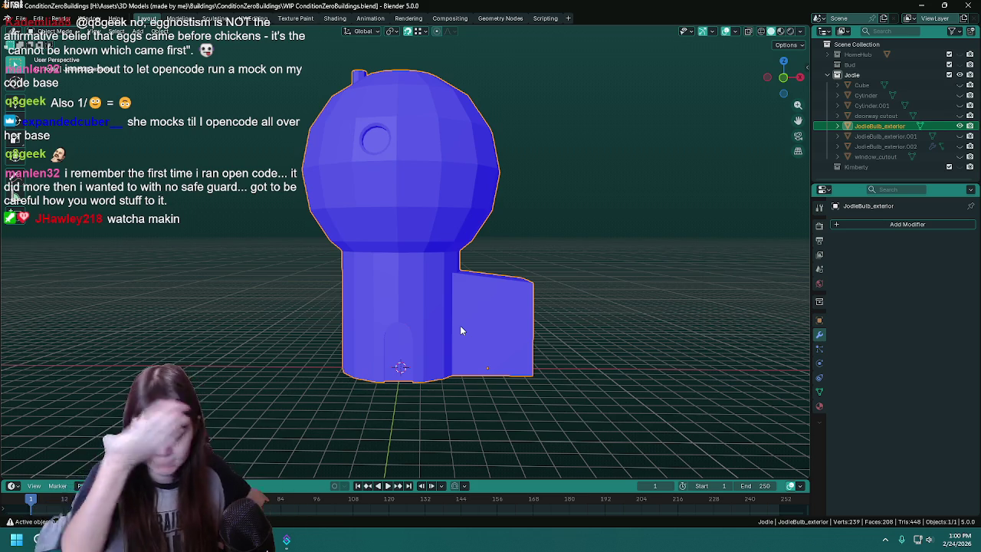
scroll(463, 325, "down", 3)
key("ctrl+s")
scroll(491, 253, "up", 5)
middle_click_drag(513, 192, 525, 267)
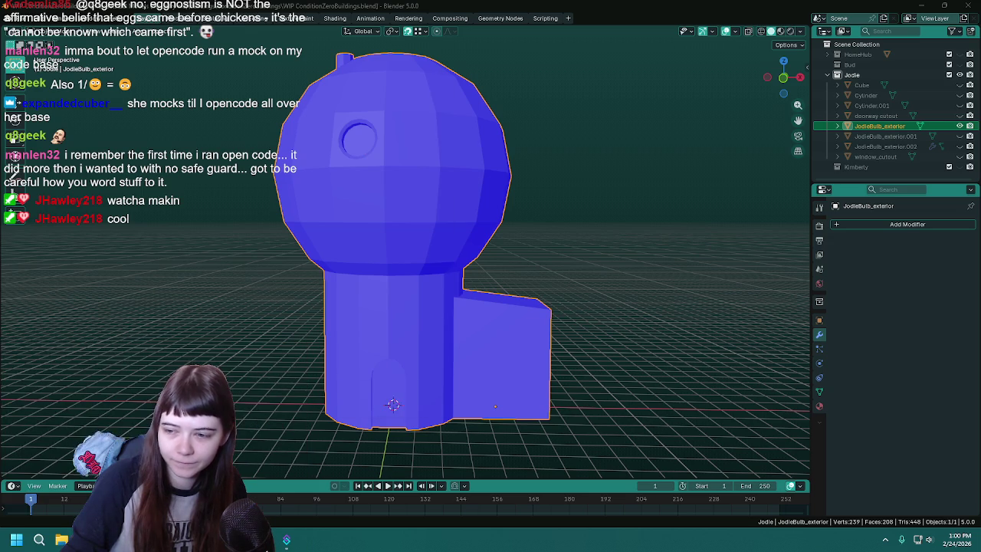
middle_click_drag(547, 187, 429, 159)
key("ctrl+s")
scroll(454, 301, "up", 5)
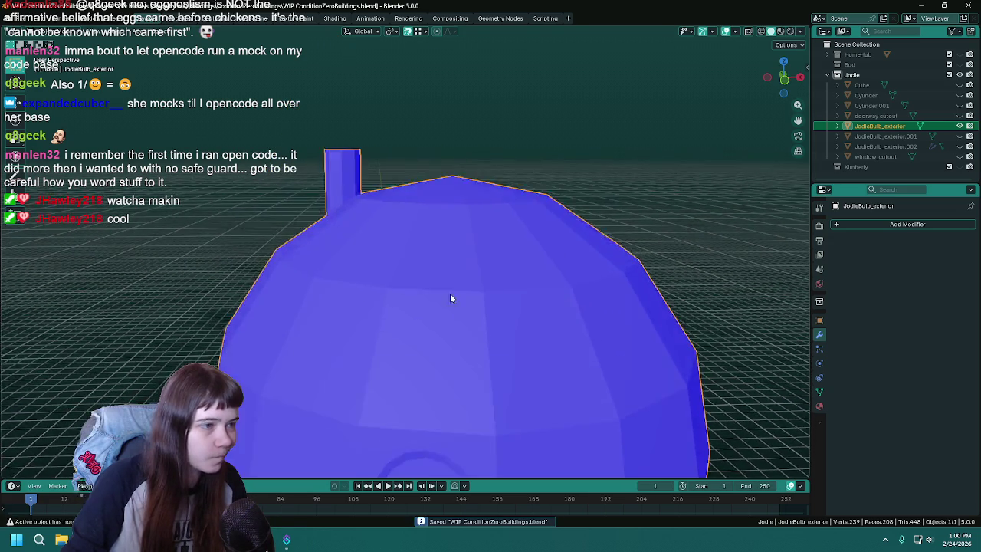
- Enter Edit Mode on JodieBulb_exterior, select the chimney's top face, and switch to Front Orthographic view
key("Tab")
scroll(455, 301, "down", 3)
middle_click_drag(455, 301, 399, 253)
scroll(364, 225, "up", 3)
mouse_move(364, 225)
middle_mouse_down()
mouse_move(480, 258)
mouse_move(416, 205)
middle_mouse_up()
left_click(360, 198, "alt")
key("KP_1")
scroll(470, 203, "down", 4)
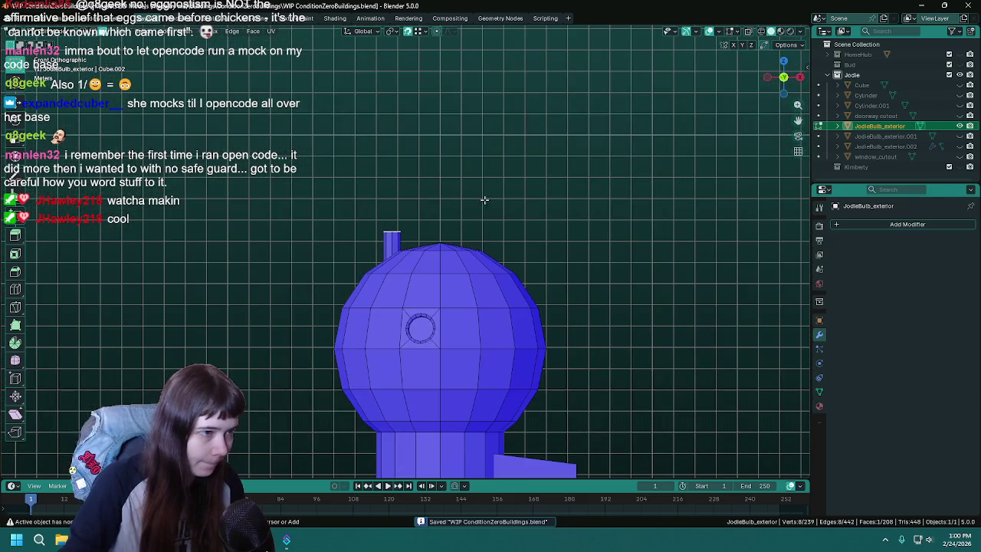
- Tilt the chimney's top face about 12.8°, then check the tilt from the right-side view
key("r")
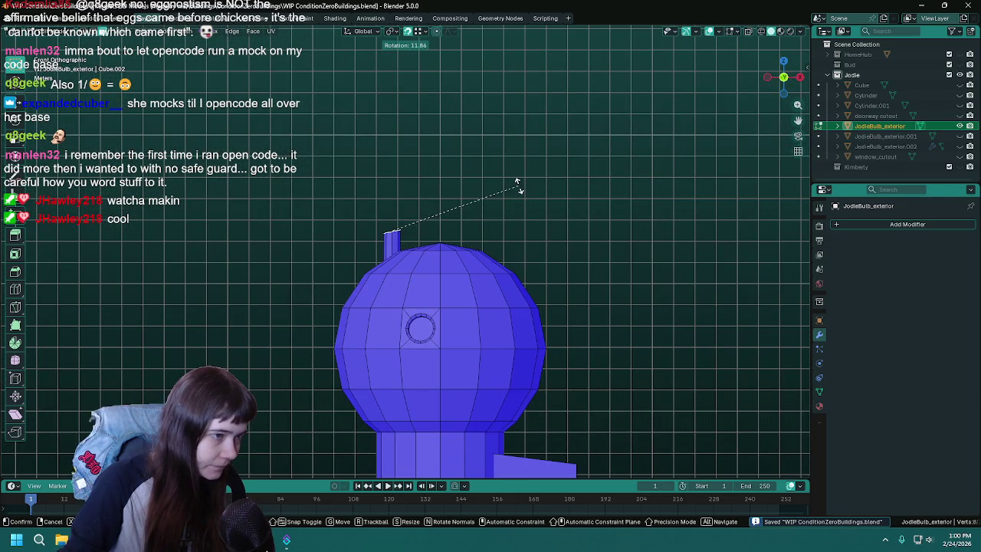
left_click(516, 184)
scroll(407, 187, "up", 5)
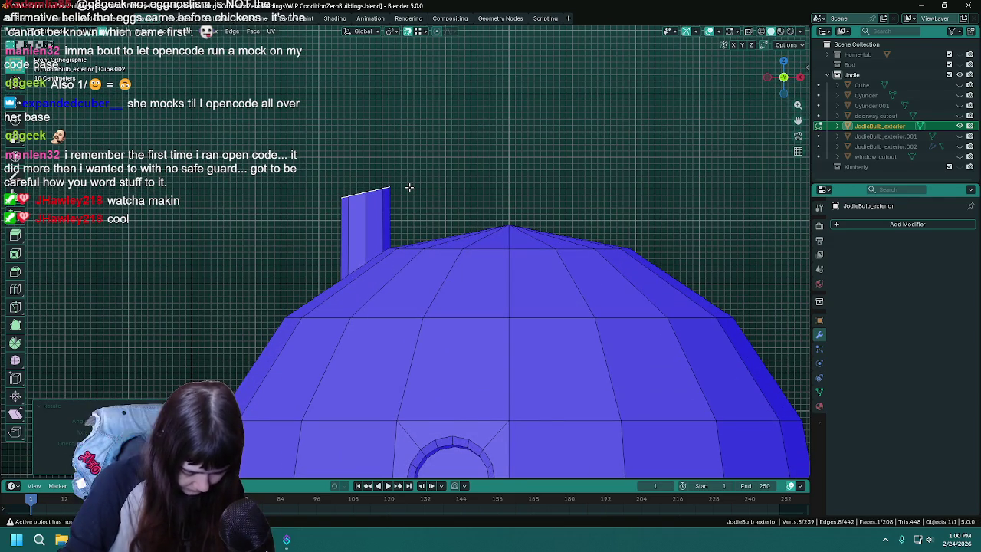
key("r")
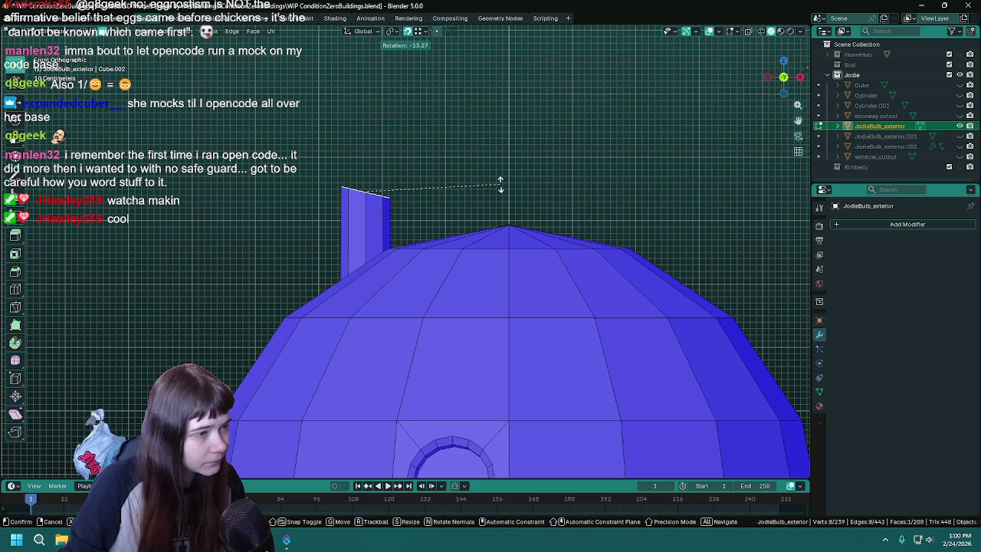
key("Escape")
key("KP_3")
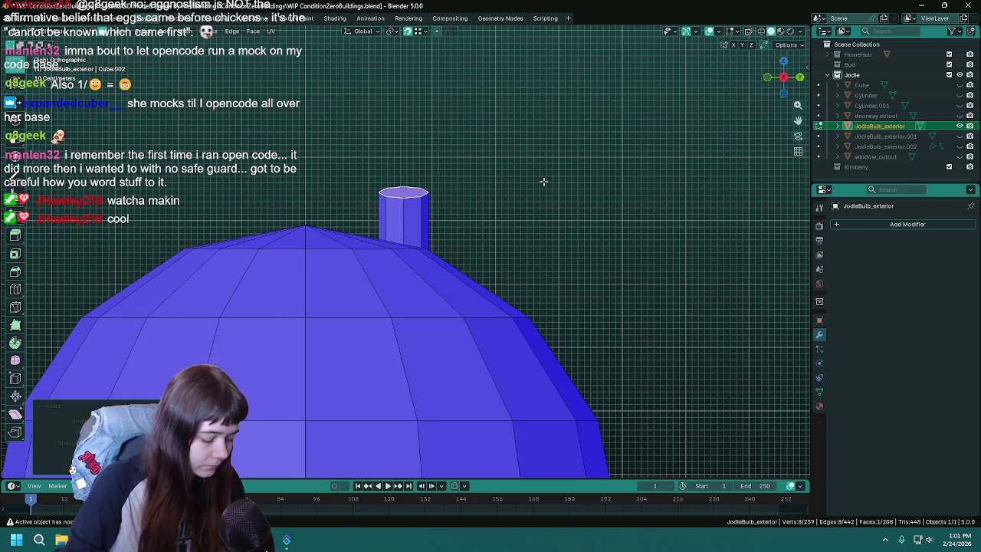
key("r")
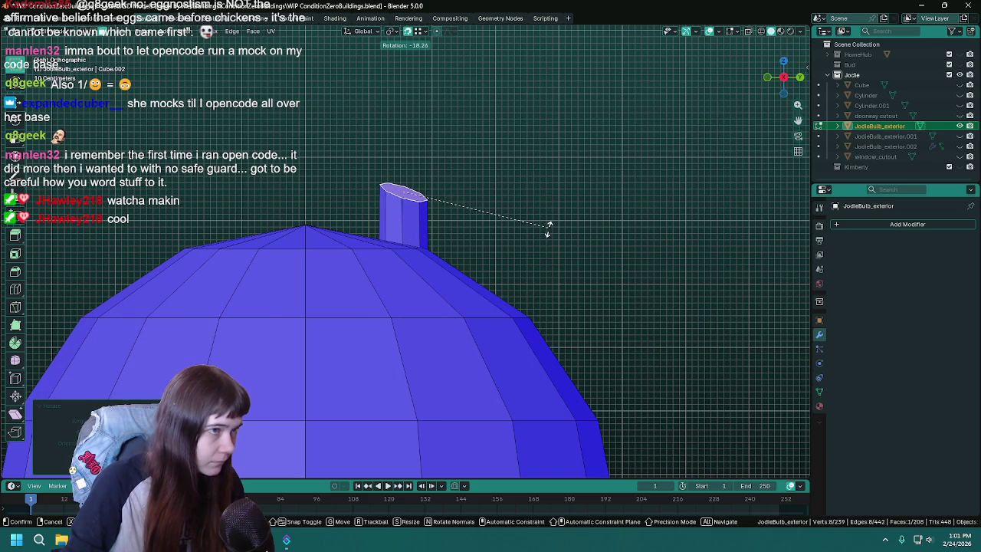
key("Escape")
mouse_move(547, 230)
middle_mouse_down()
mouse_move(585, 234)
mouse_move(535, 227)
mouse_move(466, 179)
mouse_move(473, 268)
mouse_move(466, 256)
middle_mouse_up()
scroll(535, 227, "up", 2)
- Extrude the top face in place and widen it 1.25 times into a lip
key("ctrl+s")
scroll(491, 256, "up", 2)
scroll(537, 253, "up", 2)
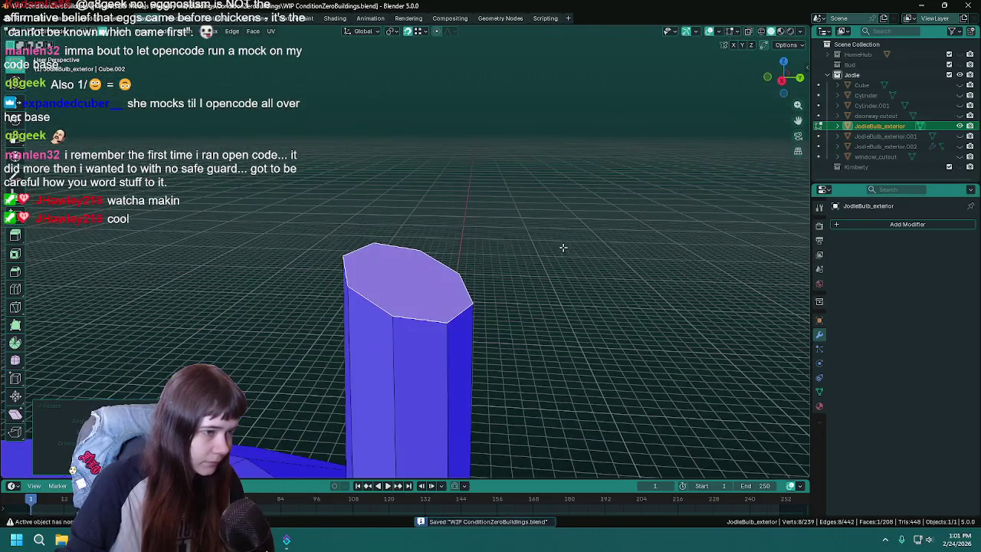
key("s")
left_click(563, 248)
key("e")
right_click(563, 269)
key("s")
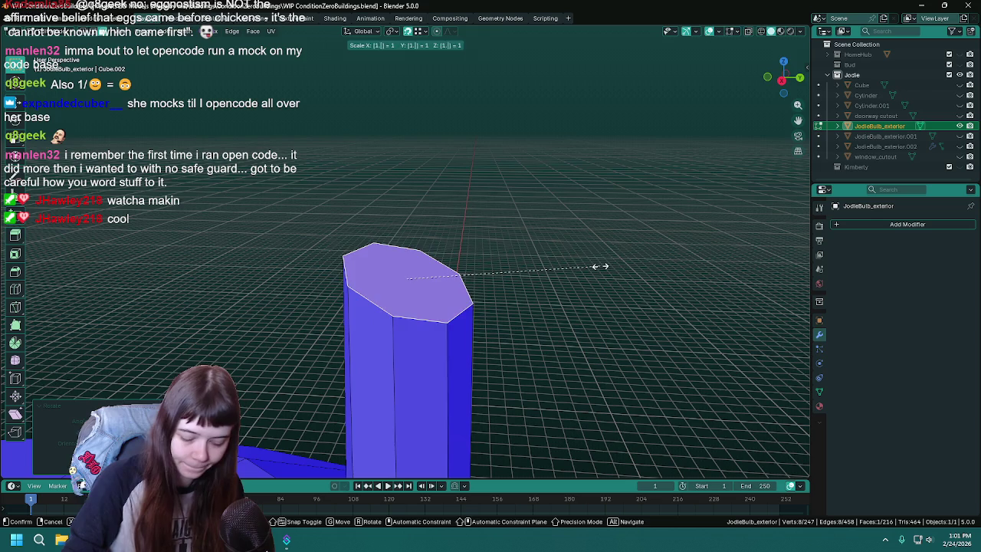
left_click(598, 266)
key("ctrl+s")
scroll(599, 266, "down", 1)
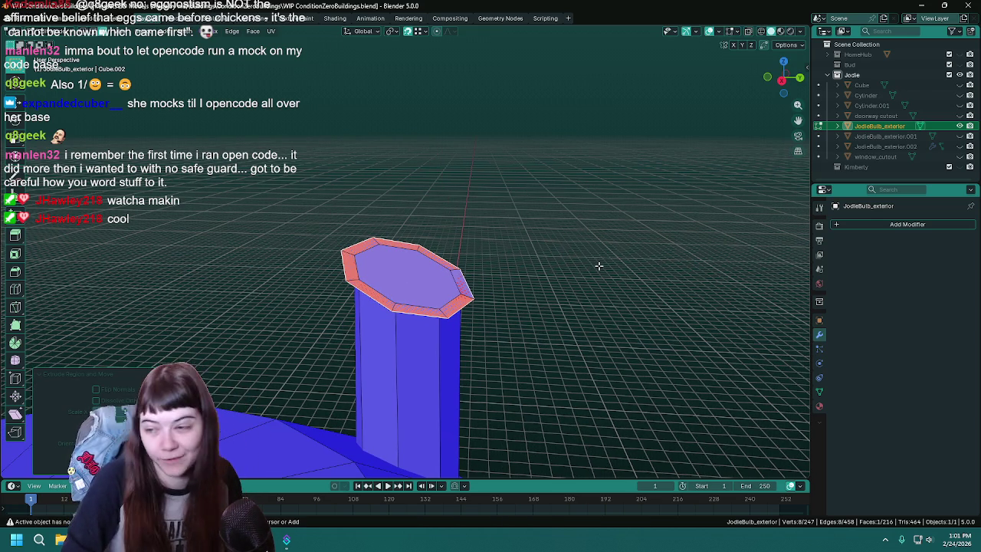
key("ctrl+s")
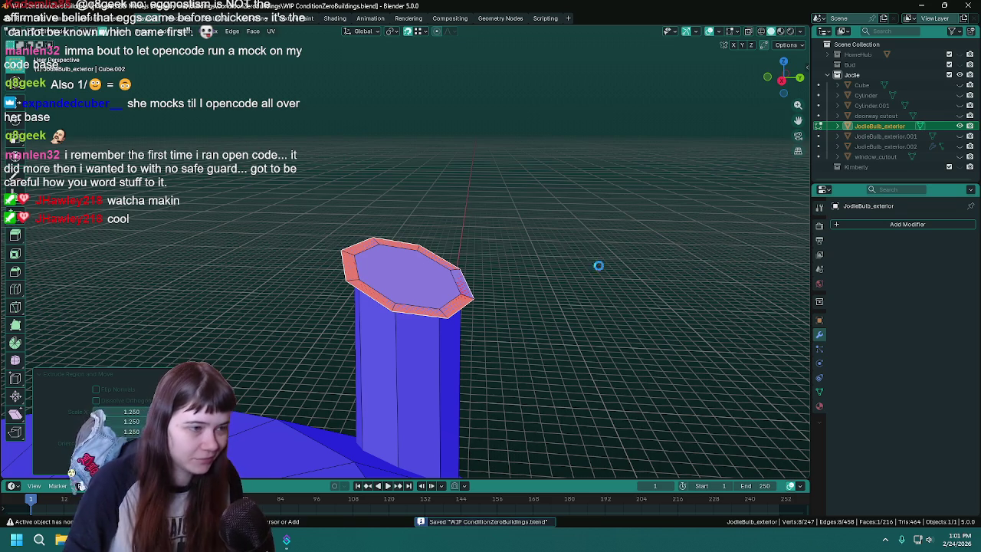
- Extrude the widened top up 0.1 (10 cm) to form the cap and leave Edit Mode
mouse_move(557, 271)
middle_mouse_down()
mouse_move(492, 272)
mouse_move(485, 295)
mouse_move(428, 304)
middle_mouse_up()
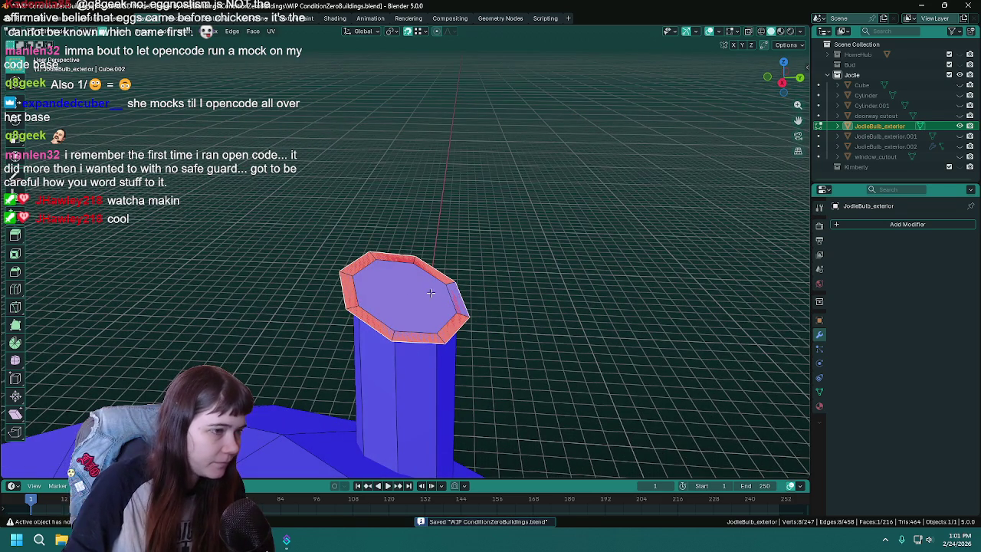
mouse_move(528, 307)
middle_mouse_down()
mouse_move(569, 280)
mouse_move(552, 276)
mouse_move(552, 284)
middle_mouse_up()
key("ctrl+s")
key("e")
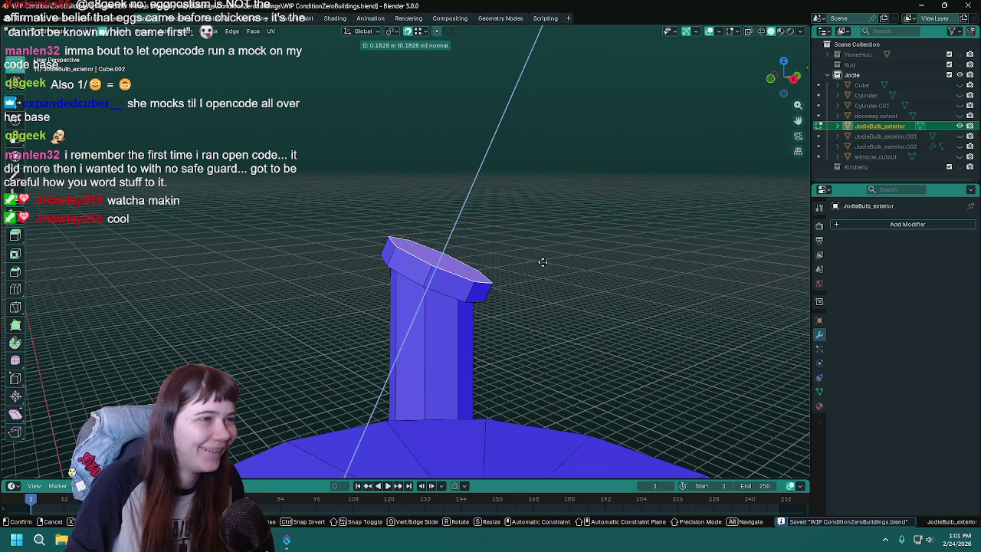
type(".1")
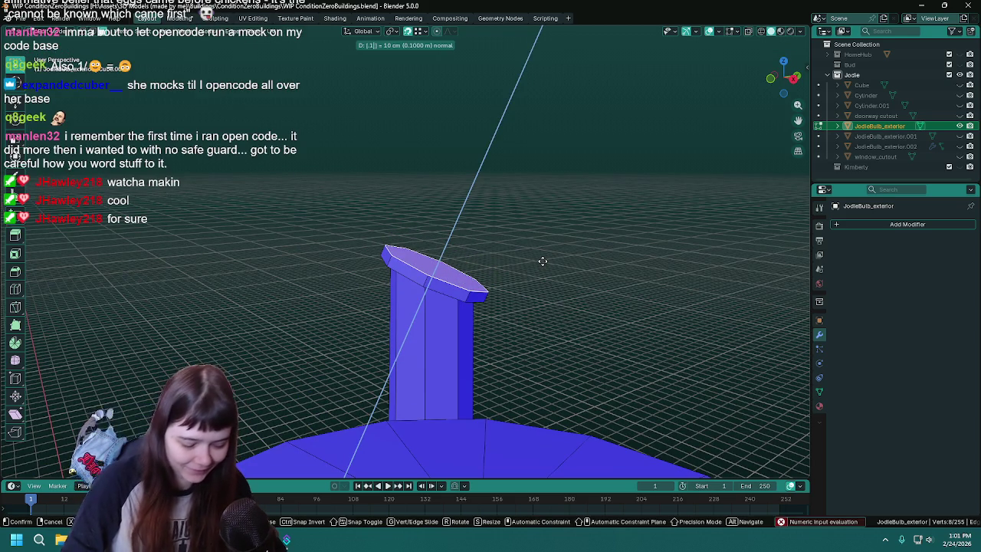
key("Return")
key("ctrl+s")
mouse_move(543, 262)
middle_mouse_down()
mouse_move(547, 271)
mouse_move(583, 263)
mouse_move(553, 276)
mouse_move(596, 289)
mouse_move(559, 228)
mouse_move(547, 309)
middle_mouse_up()
key("Tab")
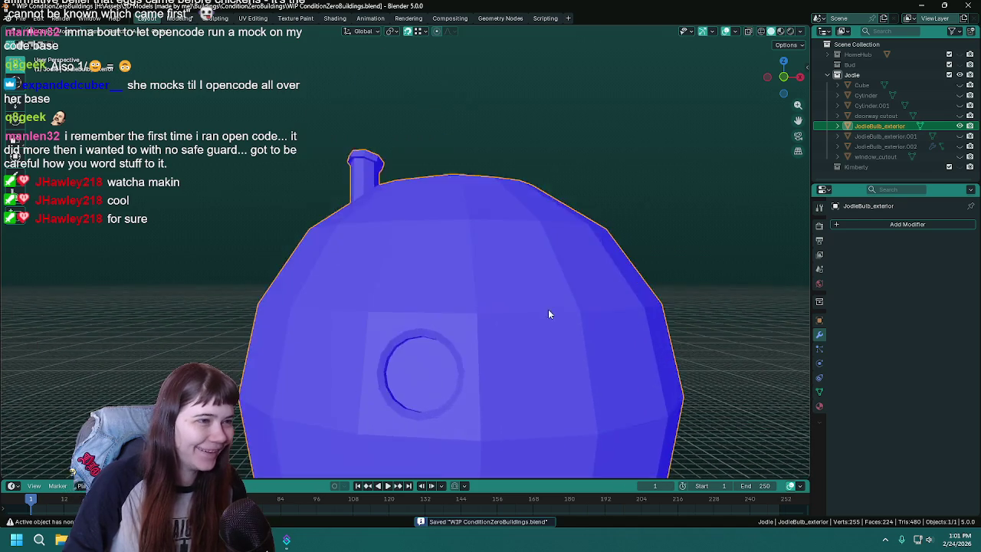
- Orbit around the finished bulb building, save, and collapse the Jodie collection in the Outliner
scroll(547, 314, "down", 5)
mouse_move(580, 337)
middle_mouse_down()
mouse_move(587, 265)
mouse_move(578, 276)
mouse_move(539, 251)
mouse_move(550, 266)
mouse_move(539, 333)
mouse_move(562, 321)
middle_mouse_up()
scroll(578, 275, "up", 2)
scroll(551, 267, "up", 2)
scroll(536, 353, "up", 1)
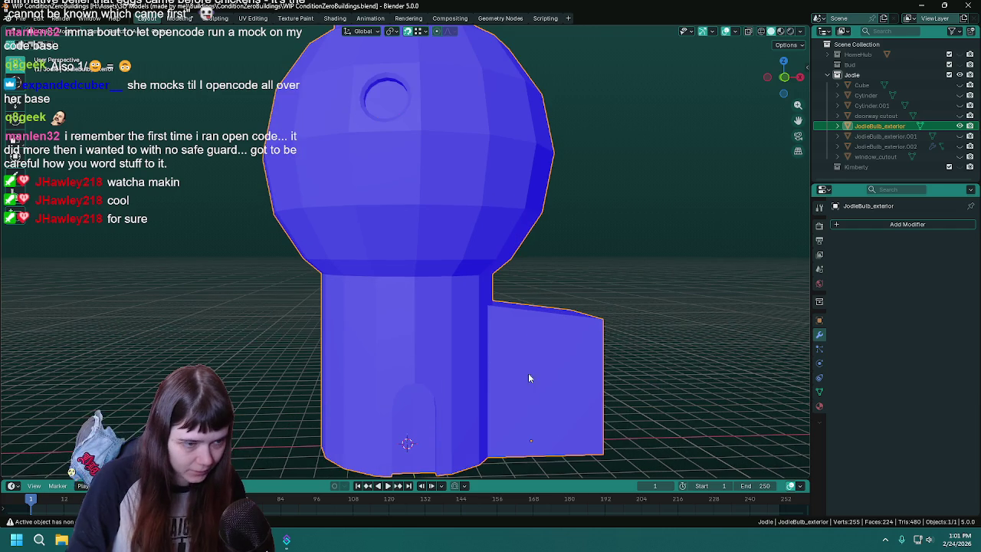
scroll(560, 355, "down", 1)
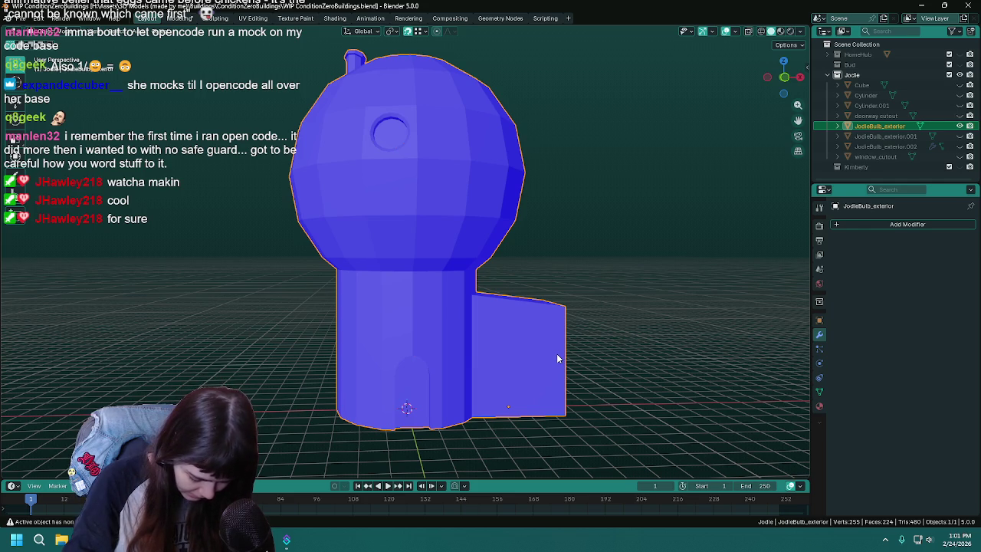
middle_click_drag(556, 351, 547, 279)
key("ctrl+s")
scroll(577, 283, "down", 1)
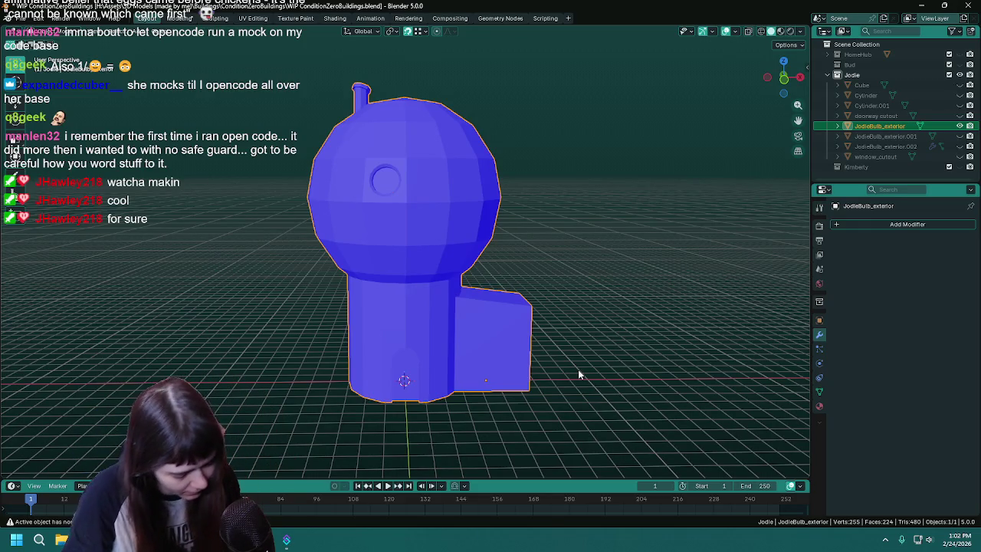
key("ctrl+s")
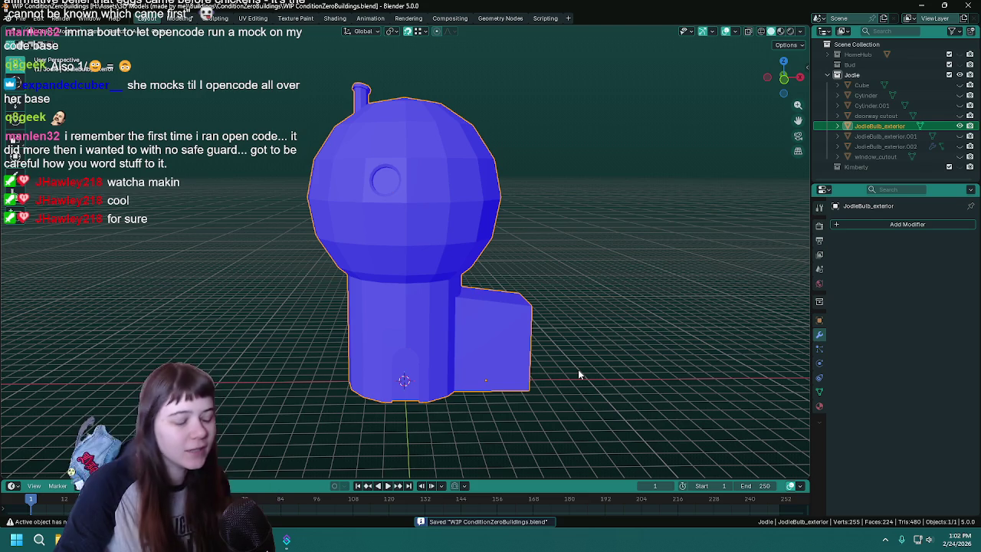
mouse_move(580, 310)
middle_mouse_down()
mouse_move(564, 316)
mouse_move(591, 304)
middle_mouse_up()
scroll(564, 317, "up", 2)
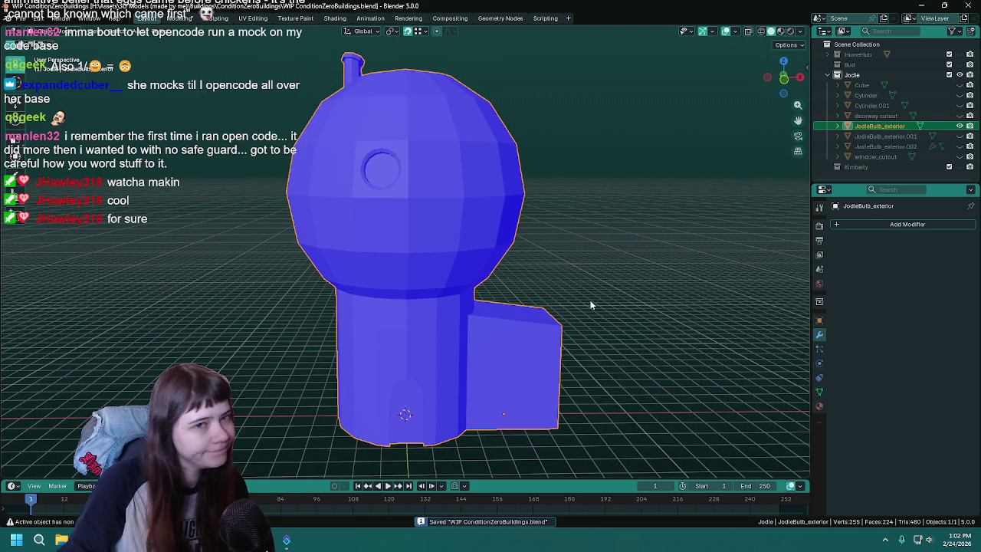
left_click(827, 74)
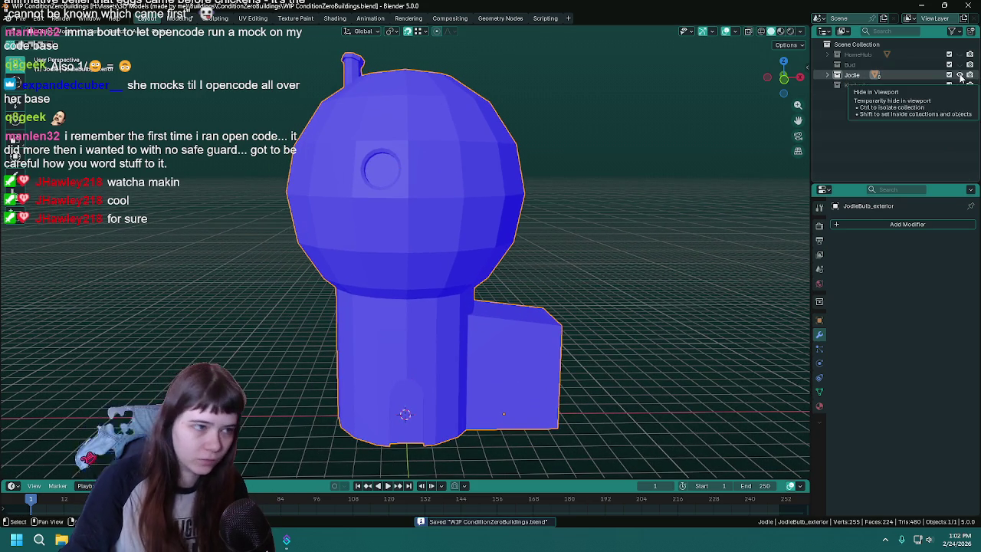
- Hide the Jodie collection and make the Kimberly collection active
left_click(960, 75)
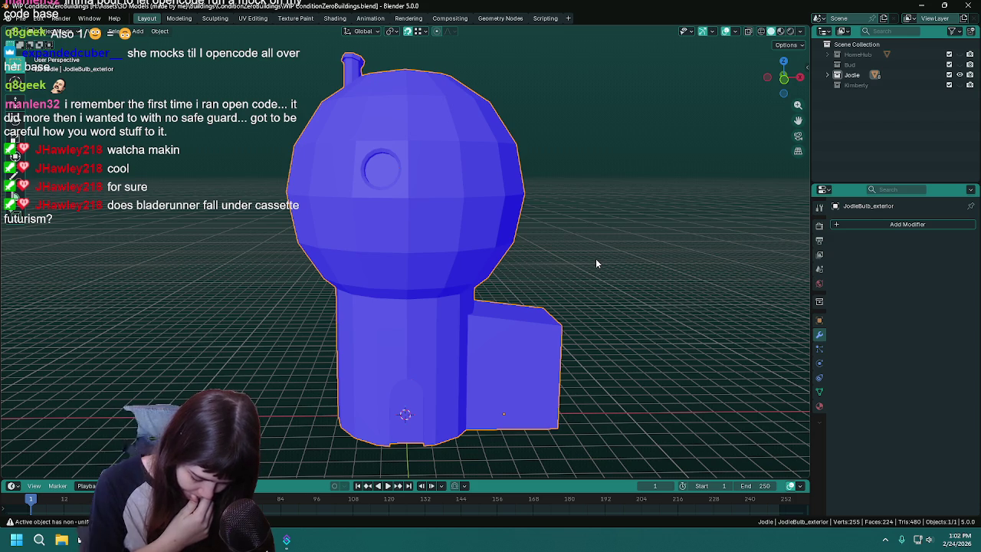
key("ctrl+s")
middle_click_drag(595, 258, 597, 244, "shift")
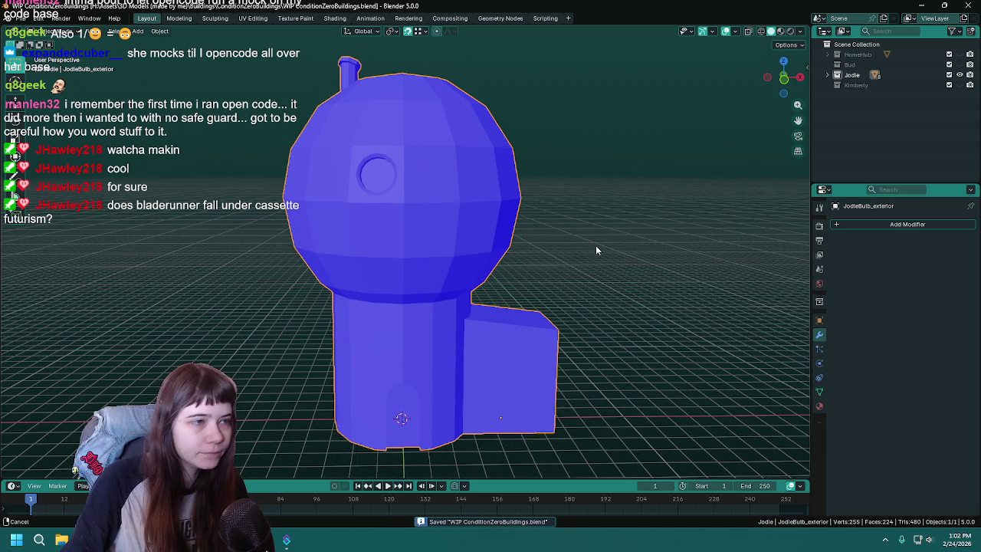
left_click(961, 75)
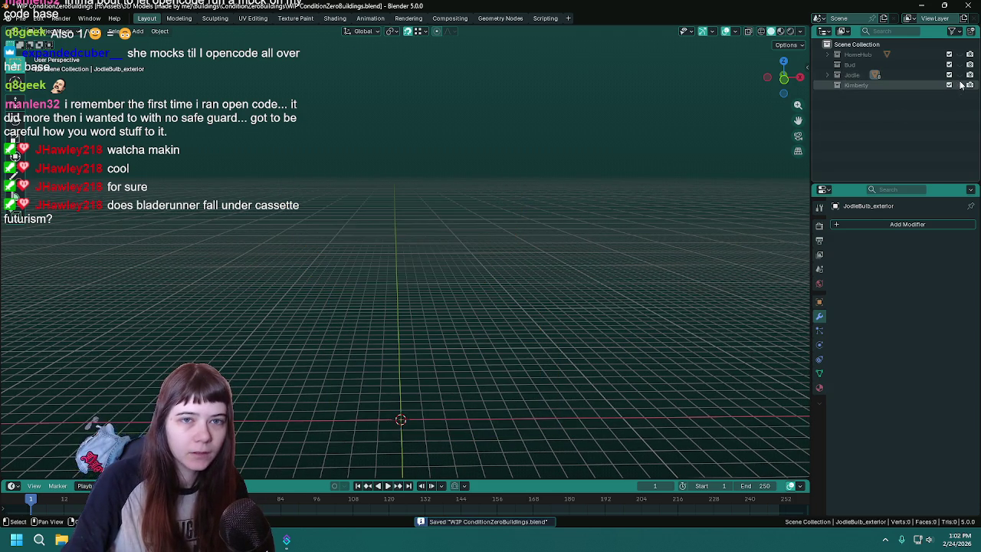
left_click(873, 86)
- Bring the empty grid into view, save, and open the Shift+A Add menu
middle_click_drag(429, 361, 430, 329, "shift")
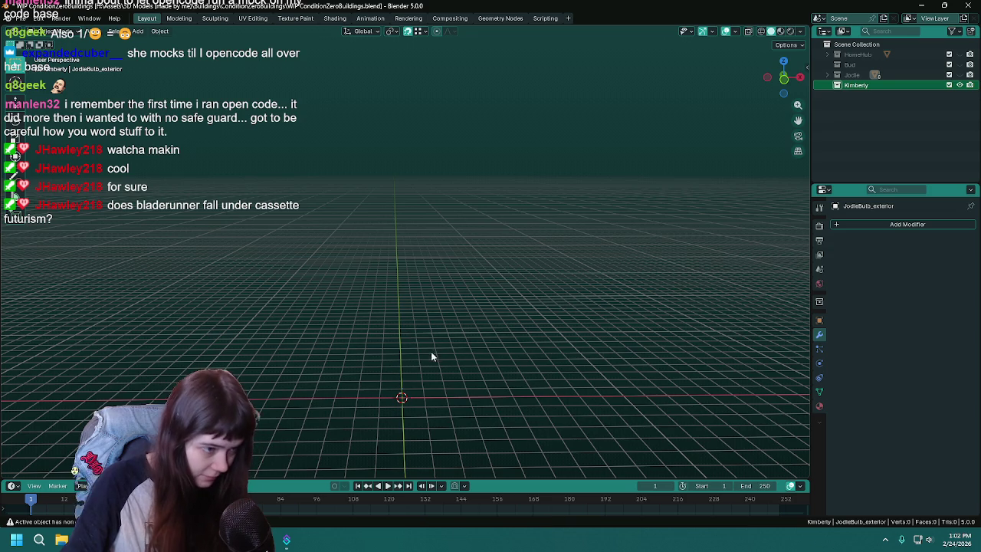
middle_click_drag(404, 391, 404, 333)
key("ctrl+s")
scroll(402, 331, "up", 2)
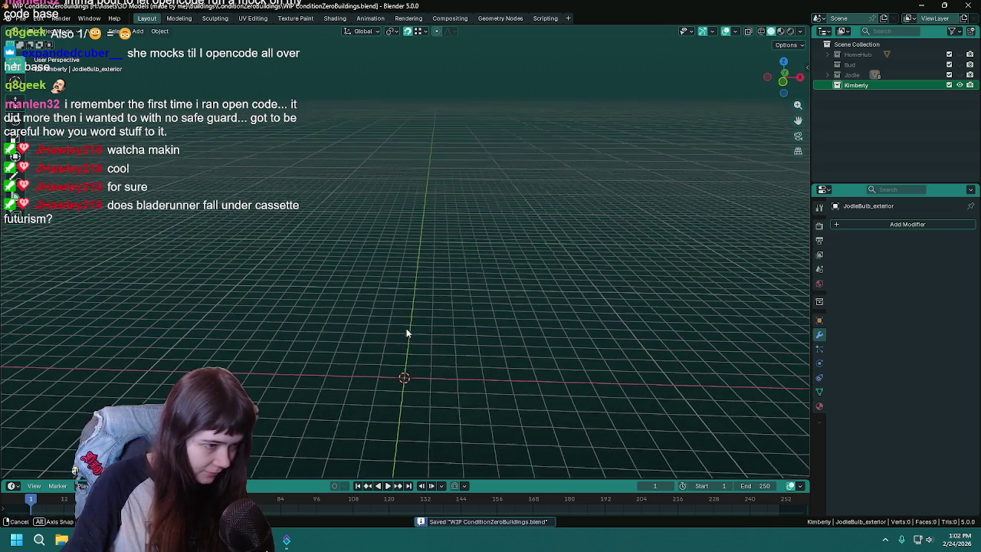
key("shift+a")
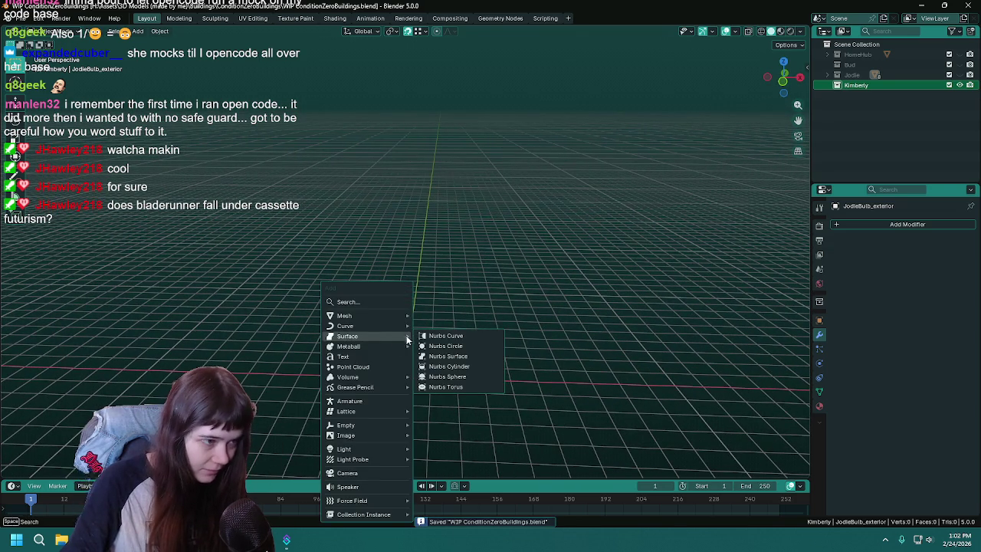
- Add a cube to Kimberly at the 3D cursor and show HomeHub for reference
left_click(456, 130)
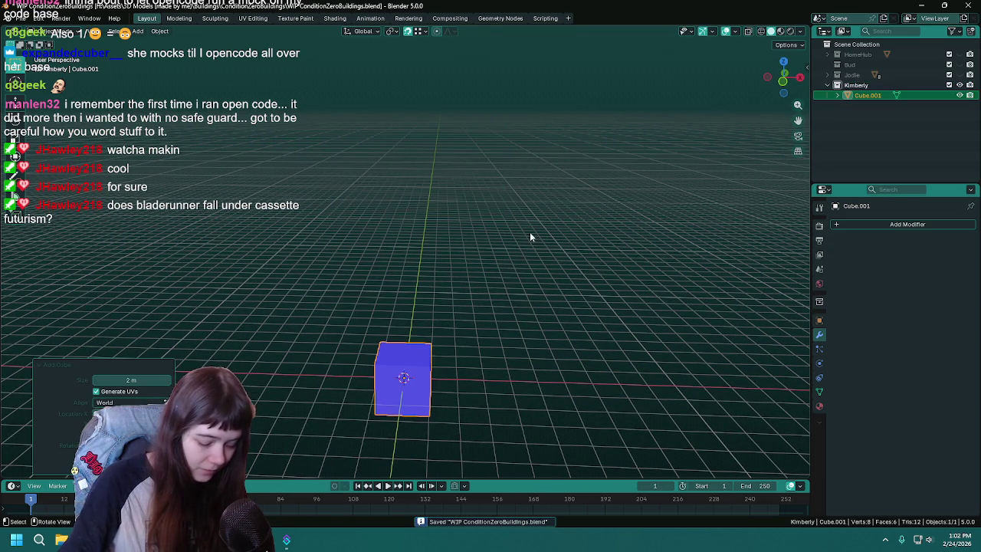
key("ctrl+s")
left_click(159, 31)
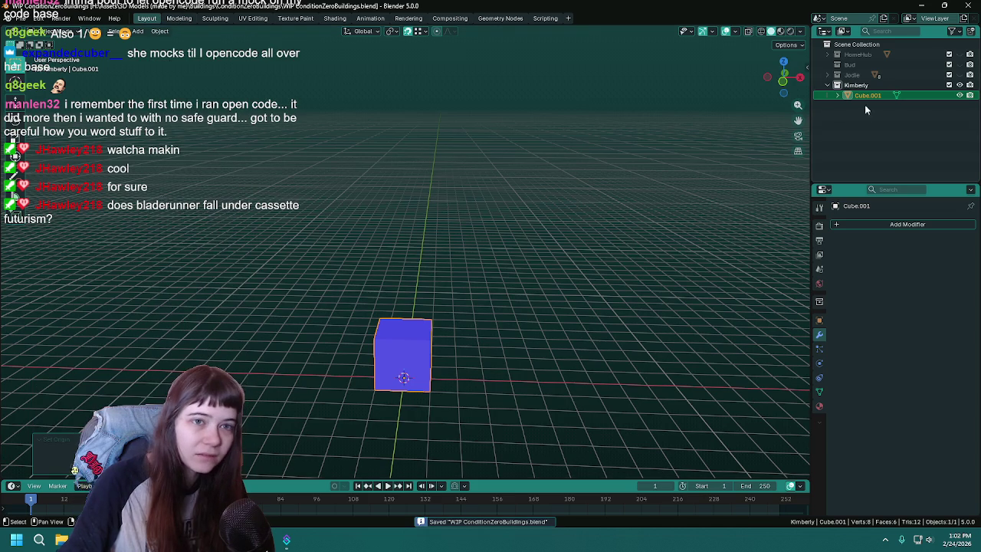
left_click(959, 55)
scroll(588, 280, "down", 3)
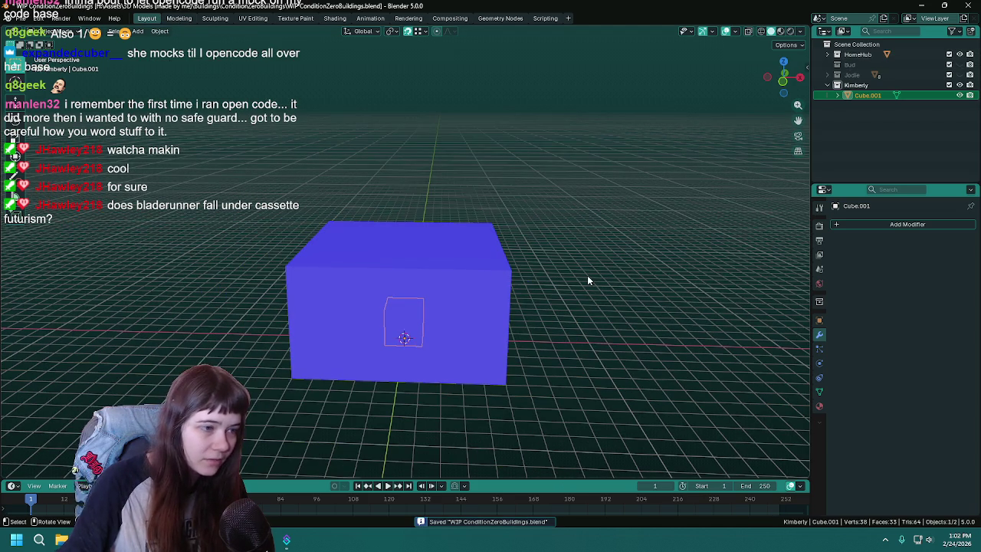
- Scale the cube up 3 times, hide HomeHub, and apply the scale so it reads 1.000
key("s")
key("3")
key("Return")
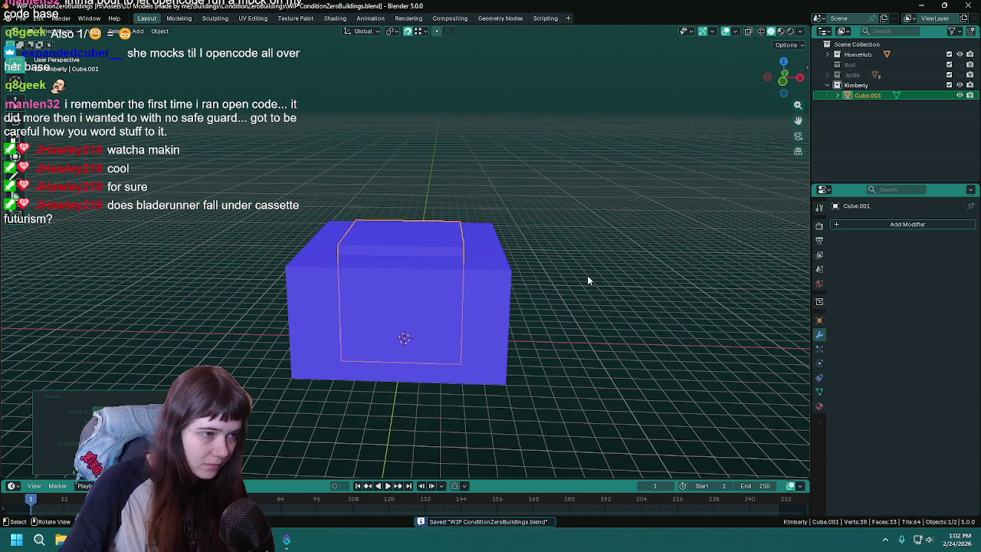
left_click(959, 54)
key("ctrl+s")
mouse_move(606, 272)
middle_mouse_down()
mouse_move(477, 236)
mouse_move(598, 268)
middle_mouse_up()
left_click(820, 320)
key("ctrl+a")
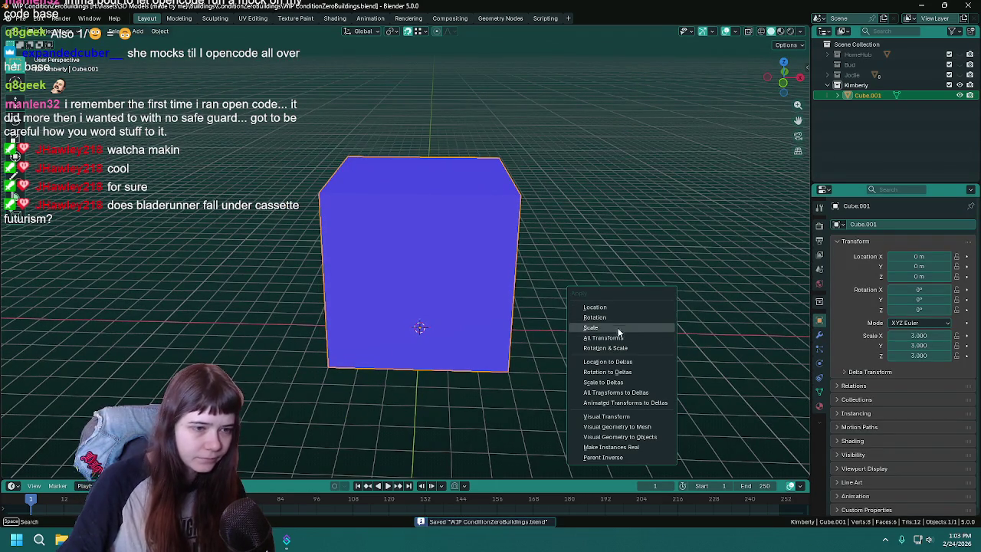
left_click(613, 326)
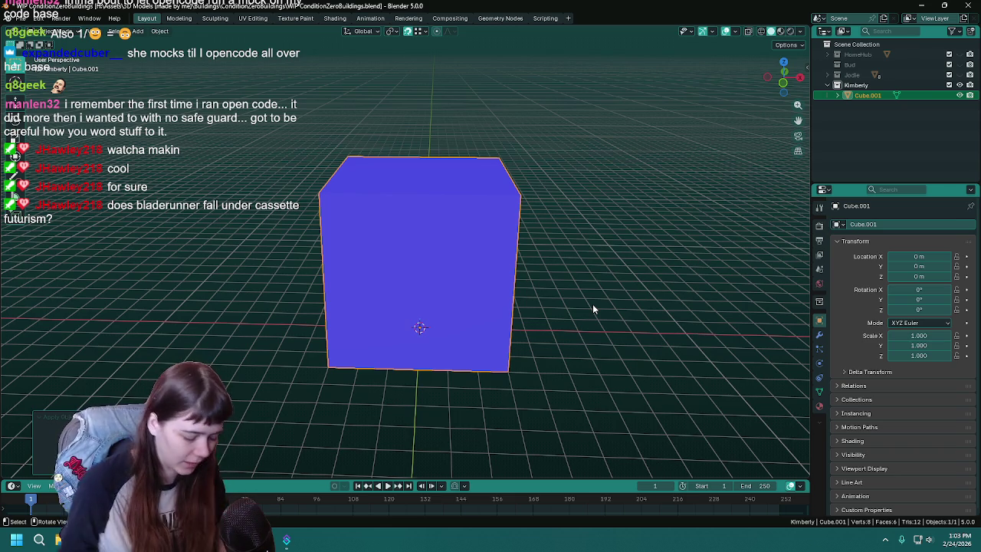
key("ctrl+s")
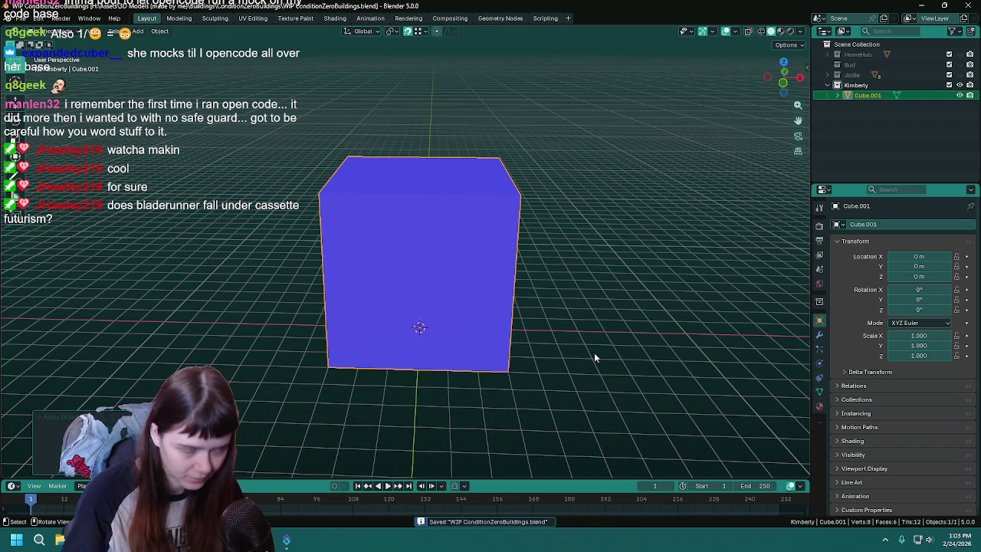
scroll(554, 337, "up", 1)
middle_click_drag(554, 338, 544, 326)
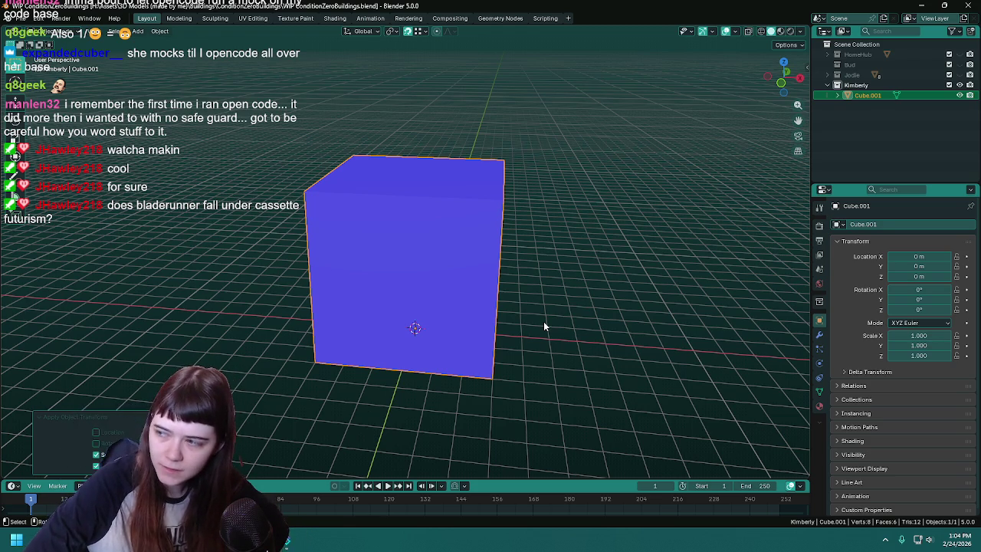
middle_click_drag(544, 326, 513, 308)
key("ctrl+s")
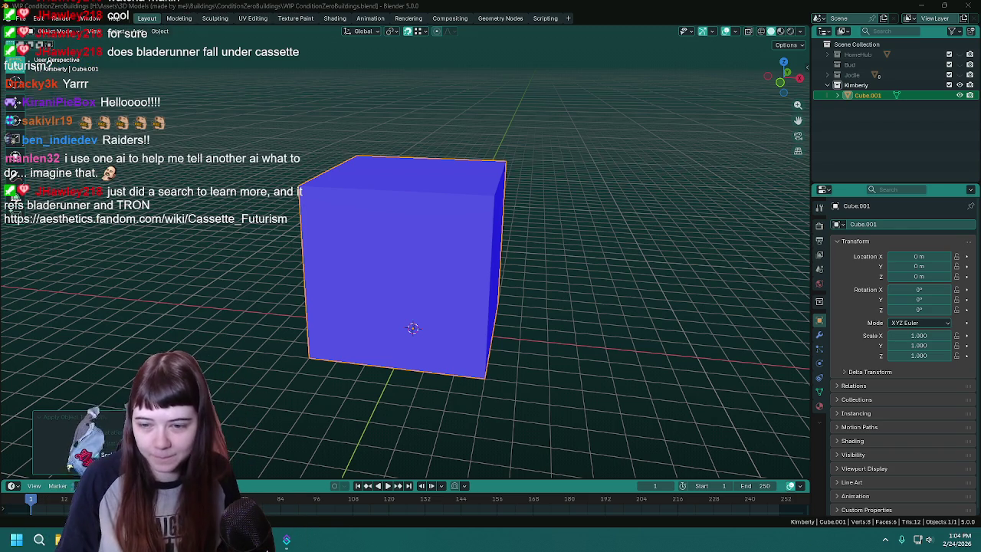
- Swap the cube for Jodie's water tower to compare, save, swap back, then switch to the browser
left_click(949, 85)
left_click(949, 74)
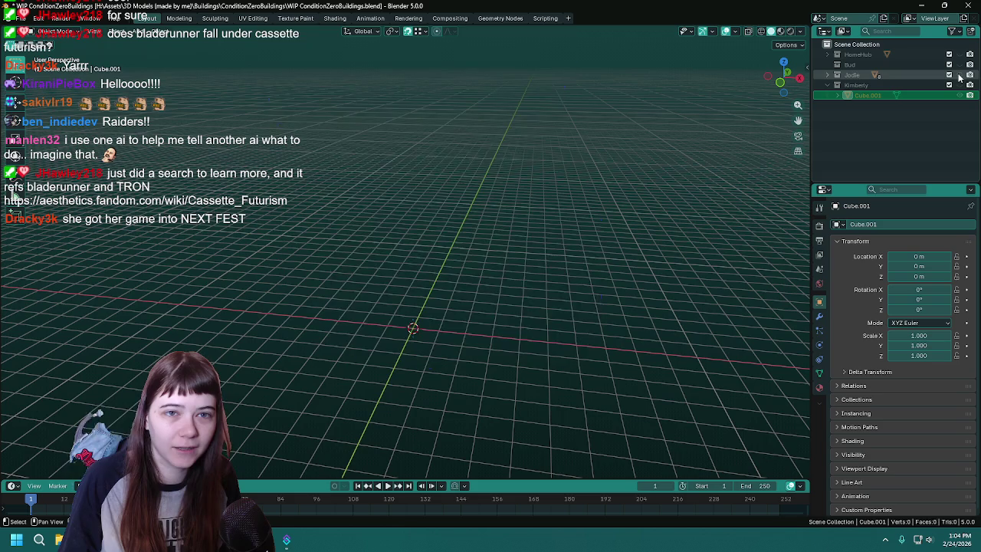
scroll(570, 198, "down", 5)
mouse_move(571, 199)
middle_mouse_down()
mouse_move(590, 189)
mouse_move(591, 172)
mouse_move(591, 211)
middle_mouse_up()
scroll(590, 189, "down", 2)
scroll(592, 211, "up", 2)
scroll(589, 222, "up", 1)
key("ctrl+s")
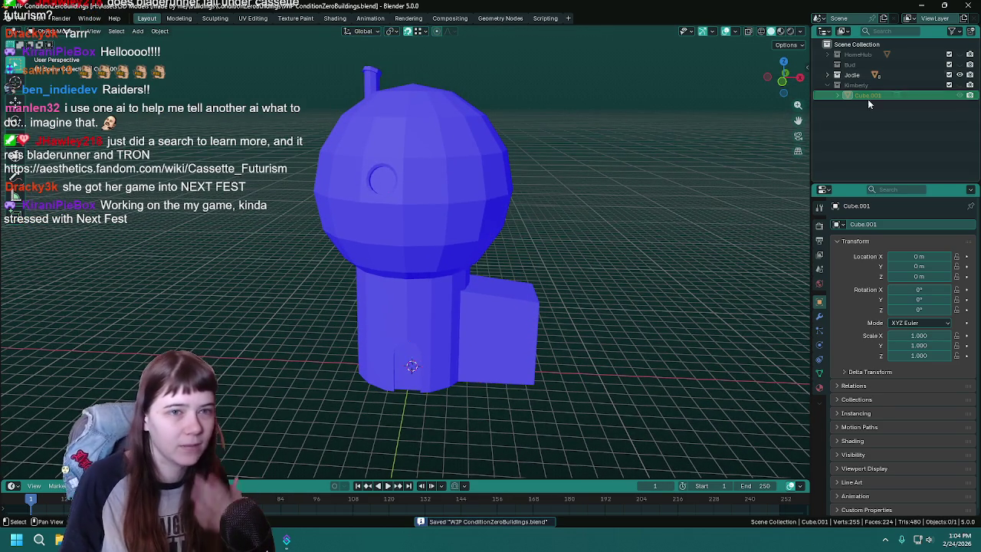
left_click(960, 85, "ctrl")
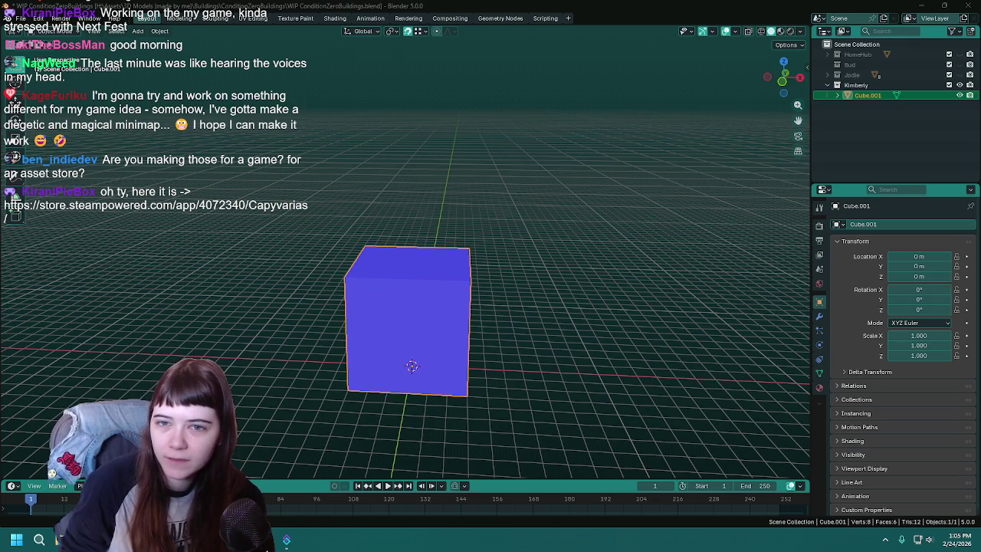
key("alt+Tab")
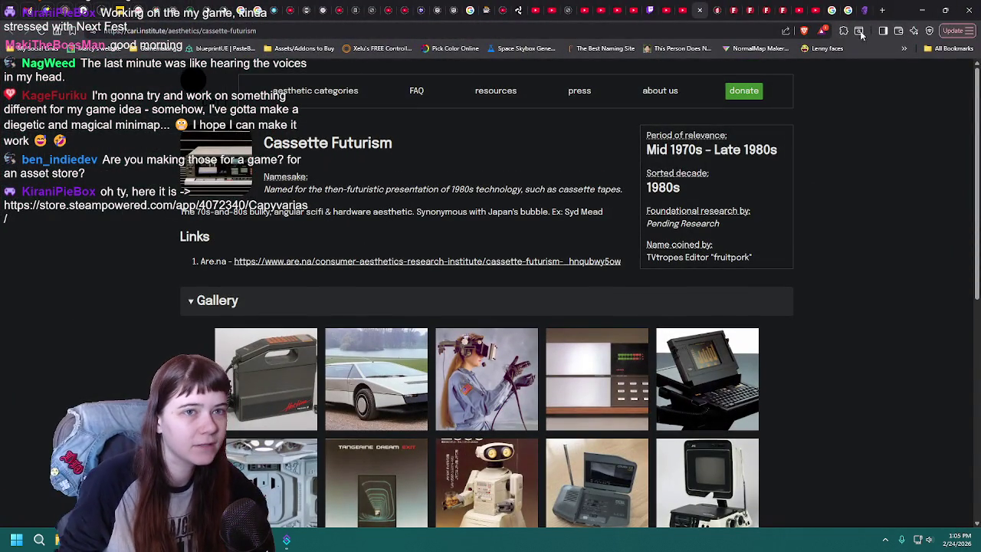
- Turn Dark Reader off for the Cassette Futurism page
left_click(844, 30)
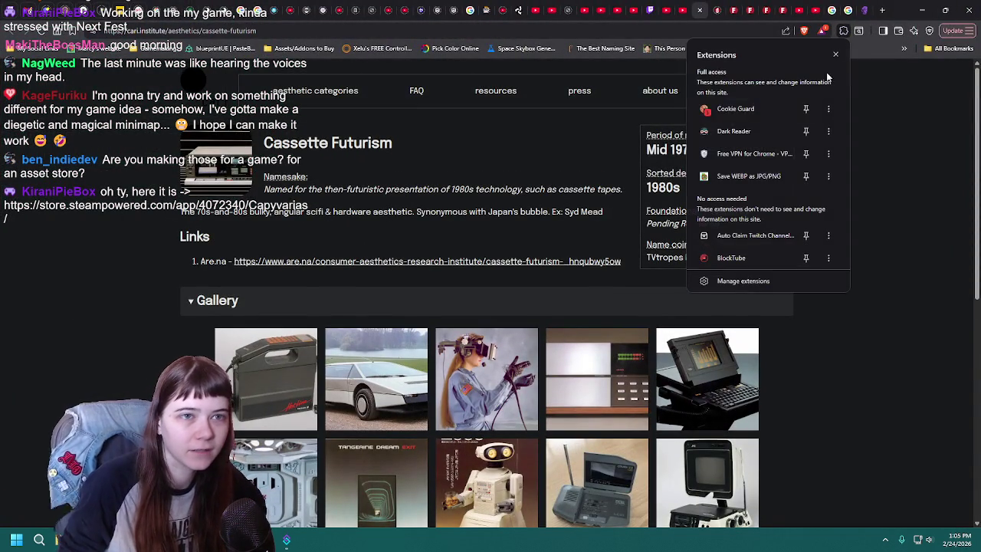
left_click(774, 89)
left_click(739, 72)
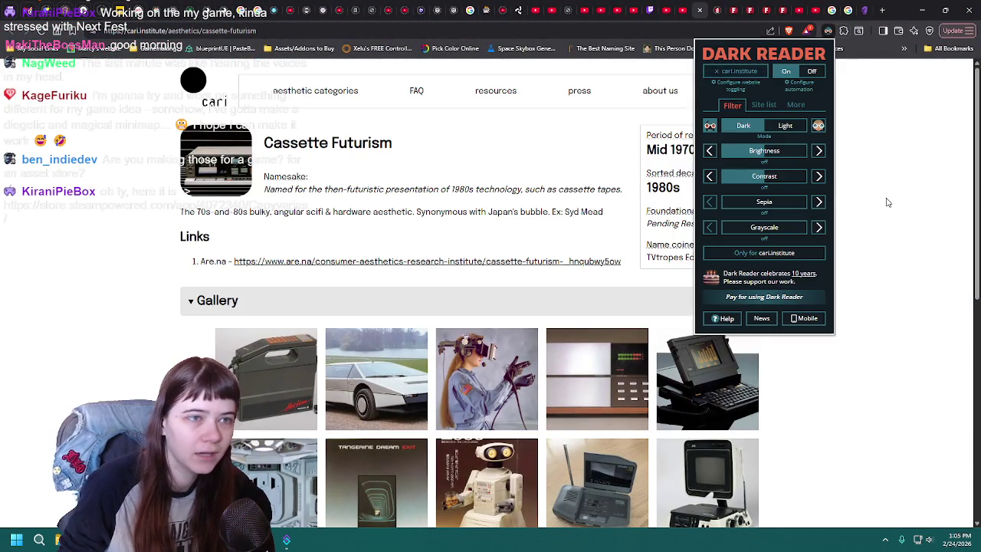
left_click(884, 200)
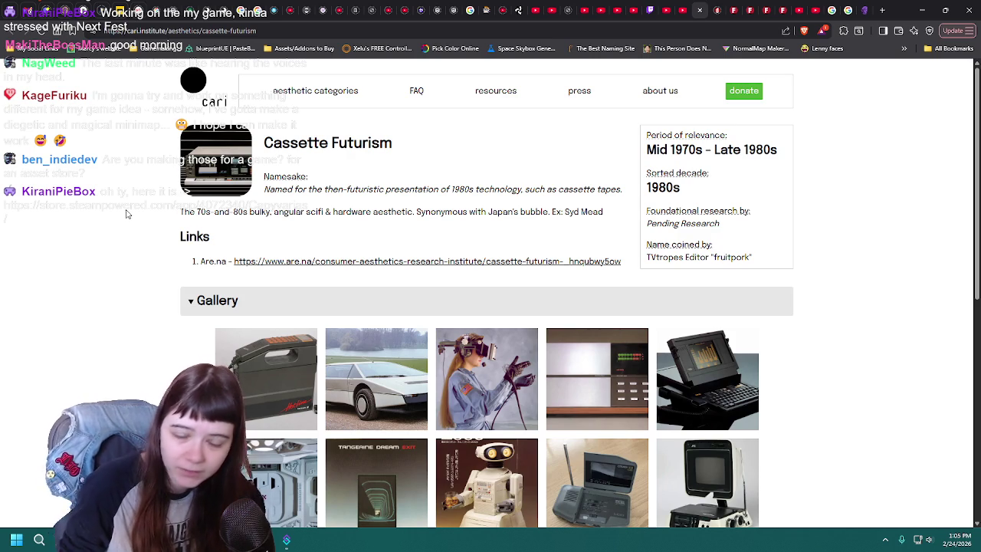
- Browse the gallery, enlarging the Earth typeface and BALOT robot images, then minimise Chrome
scroll(128, 213, "down", 3)
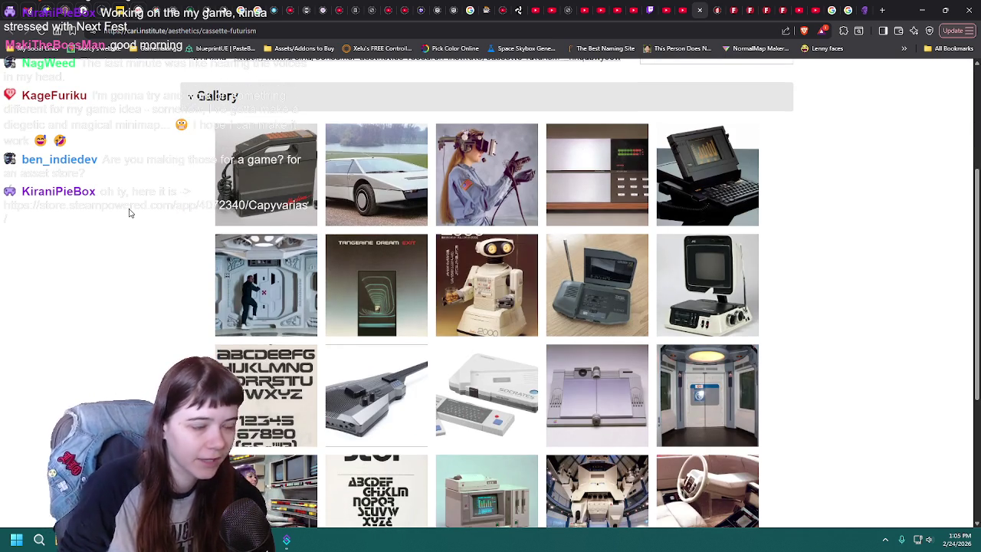
scroll(129, 214, "down", 2)
scroll(130, 214, "down", 2)
left_click(255, 178)
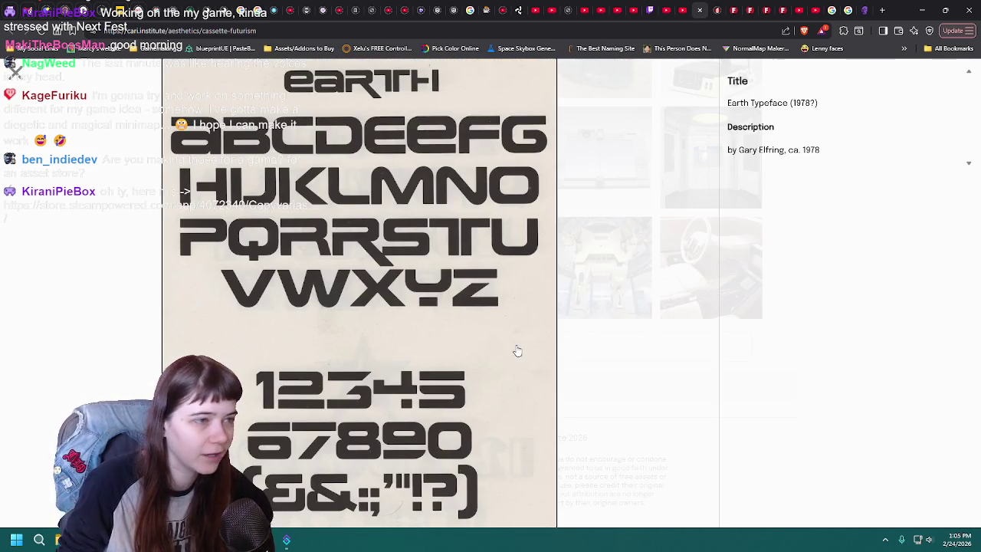
left_click(14, 69)
scroll(526, 238, "up", 2)
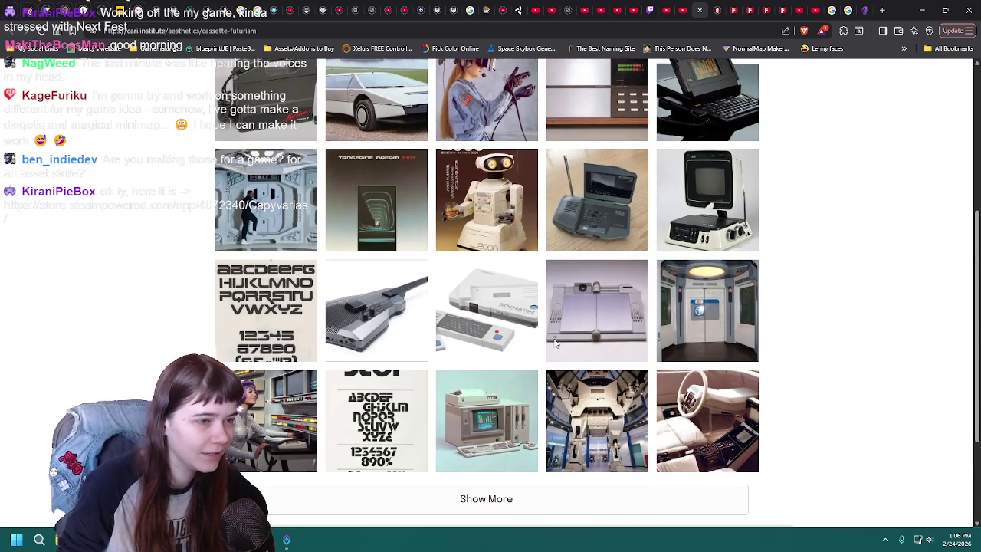
left_click(619, 443)
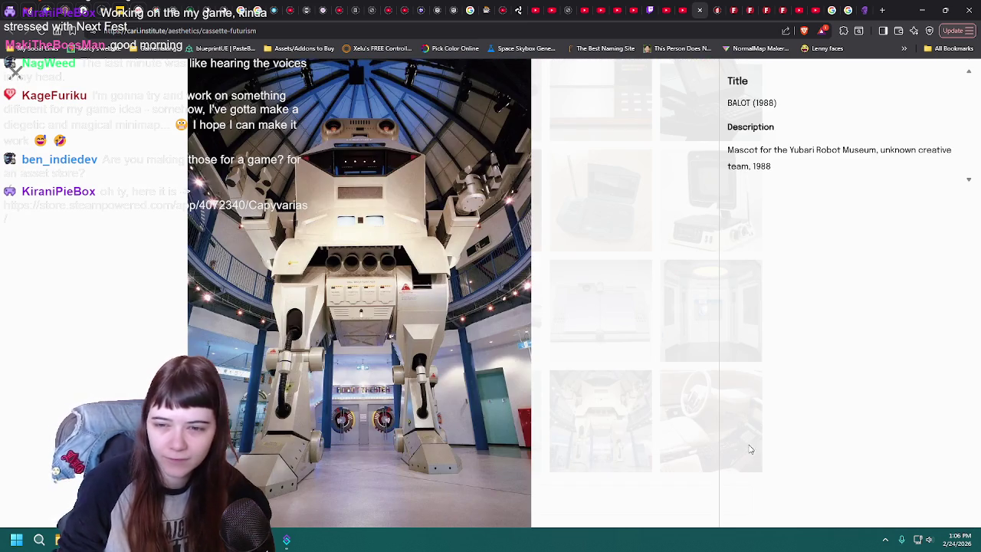
left_click(14, 68)
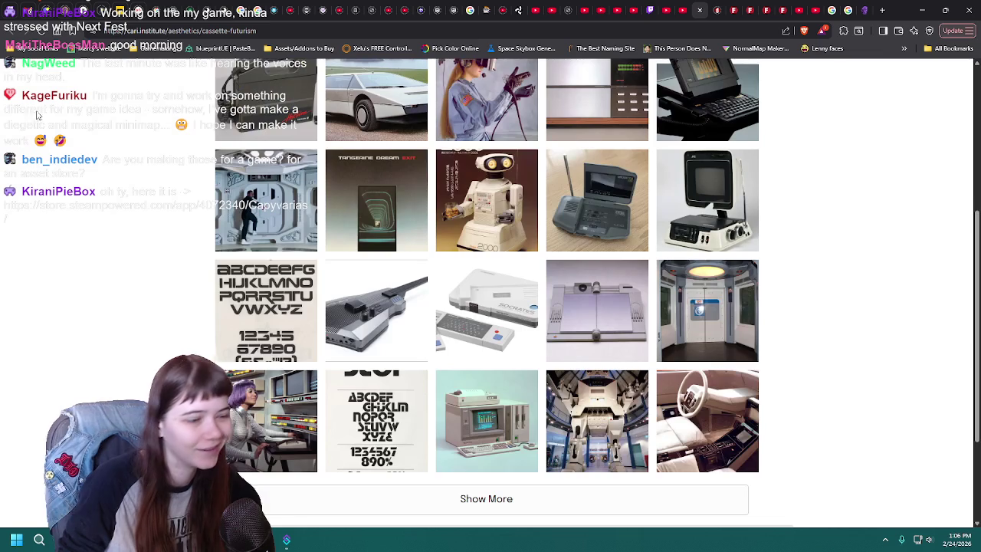
scroll(854, 324, "up", 2)
scroll(859, 330, "up", 2)
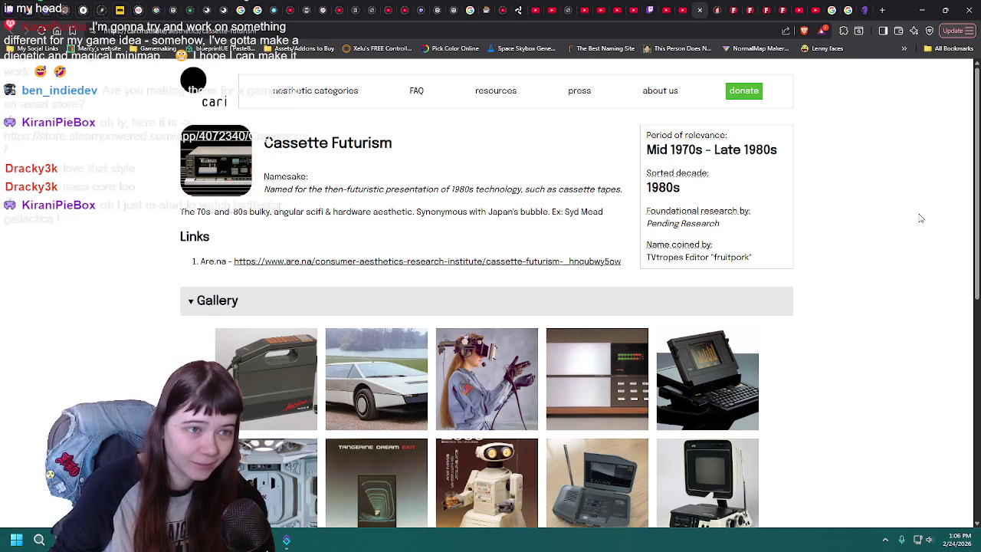
left_click(922, 10)
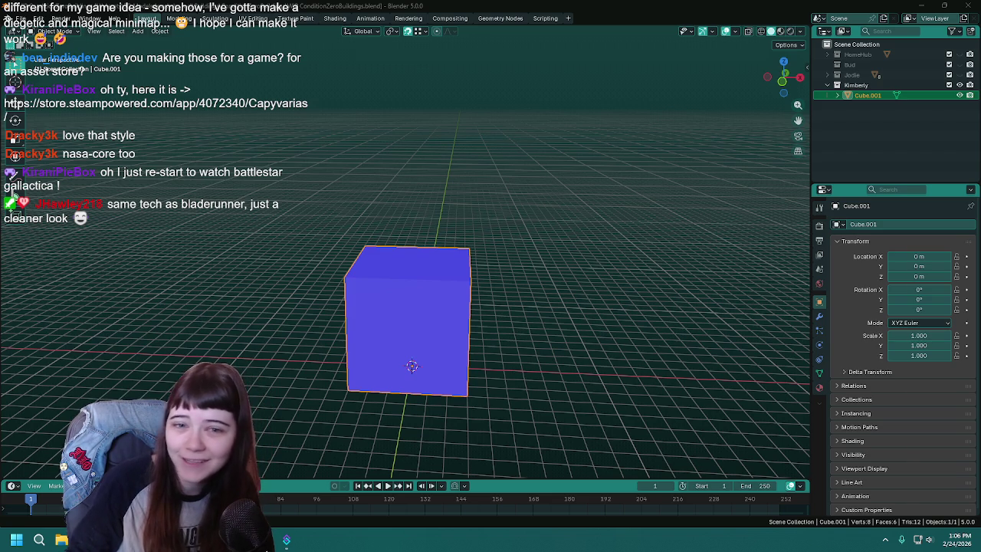
- Alt+Tab over to the Capyvarias Steam store page in the browser
key("alt+Tab")
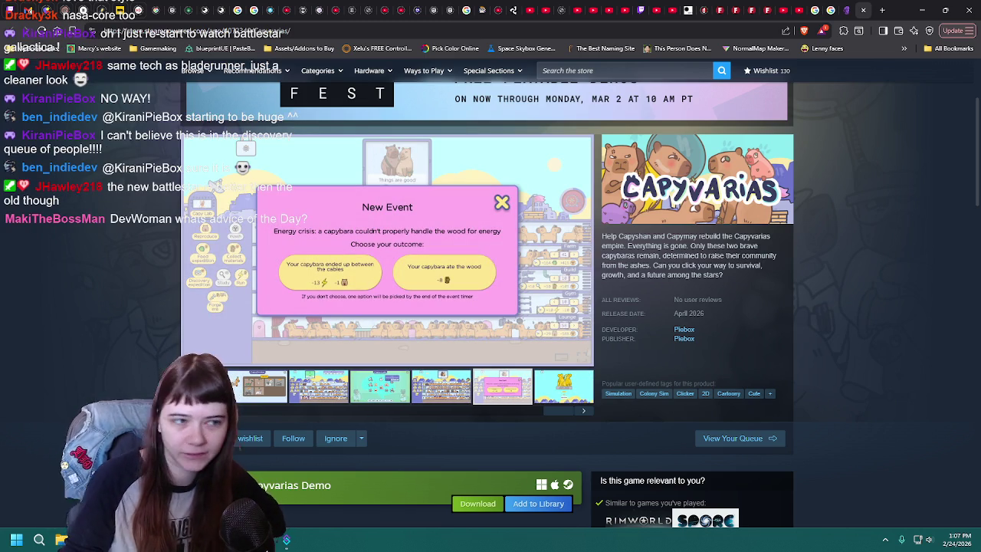
- Add Capyvarias to the Steam wishlist and return to Blender
left_click(249, 438)
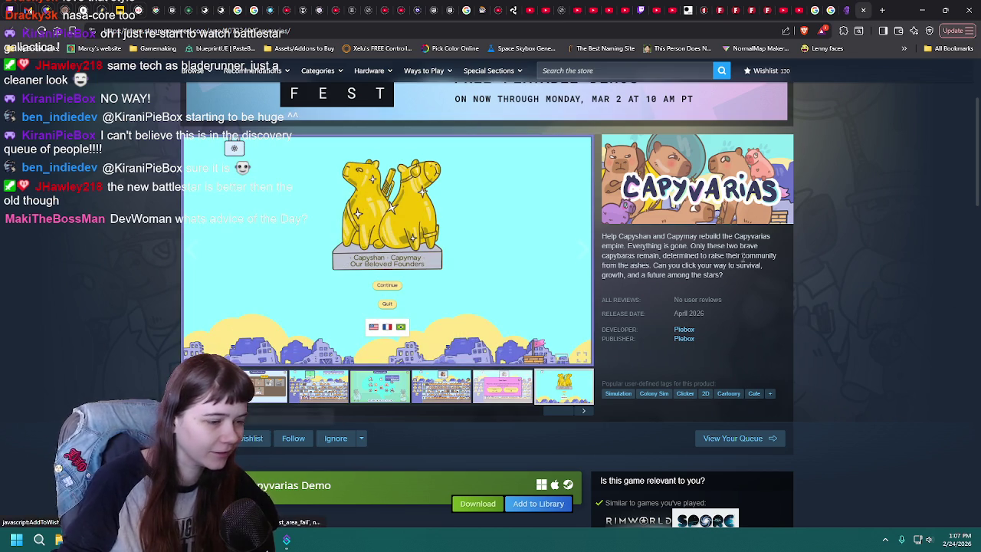
left_click(921, 10)
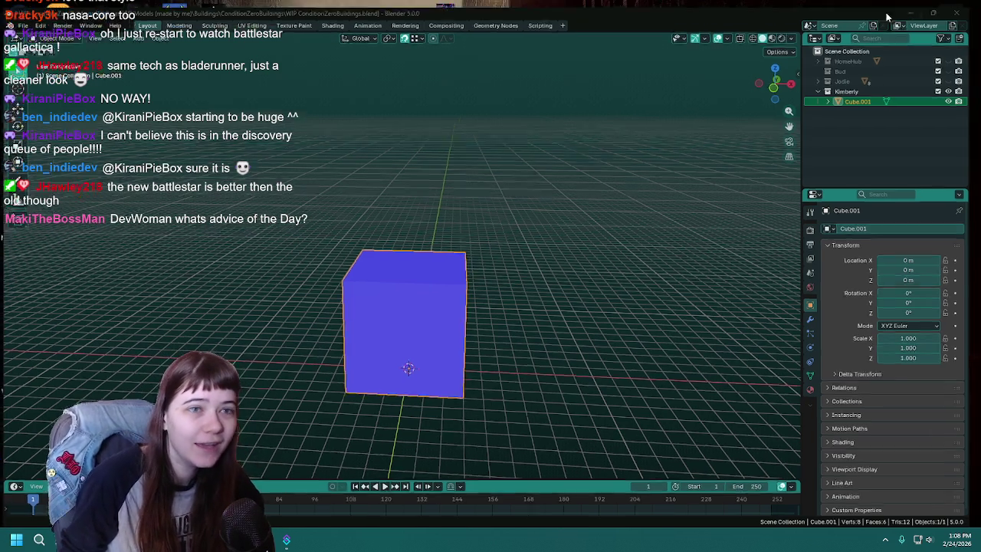
- Show the desktop, nudge the Cookie Clicker icon, orbit around Cube.001, and save the file
key("super+d")
mouse_move(19, 121)
left_mouse_down()
mouse_move(407, 277)
mouse_move(19, 121)
left_mouse_up()
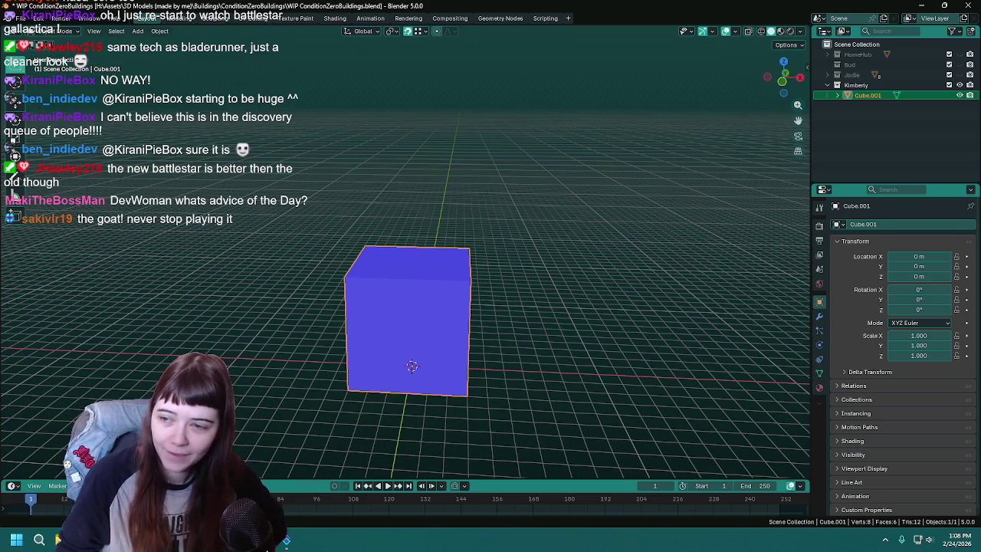
middle_click_drag(471, 280, 463, 285)
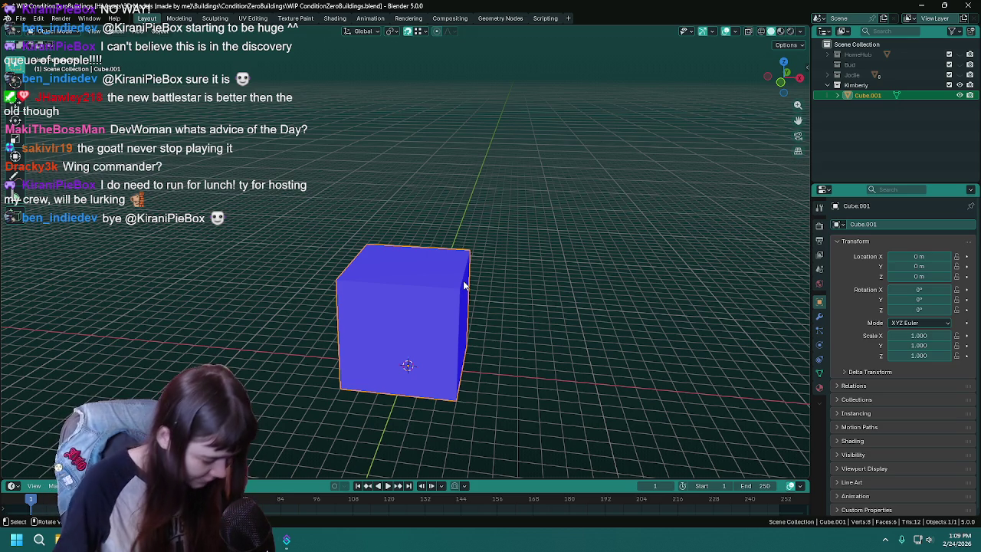
key("ctrl+s")
- Stretch the cube to a scale of 2 along X
mouse_move(503, 301)
middle_mouse_down()
mouse_move(536, 282)
mouse_move(528, 322)
middle_mouse_up()
key("s")
key("x")
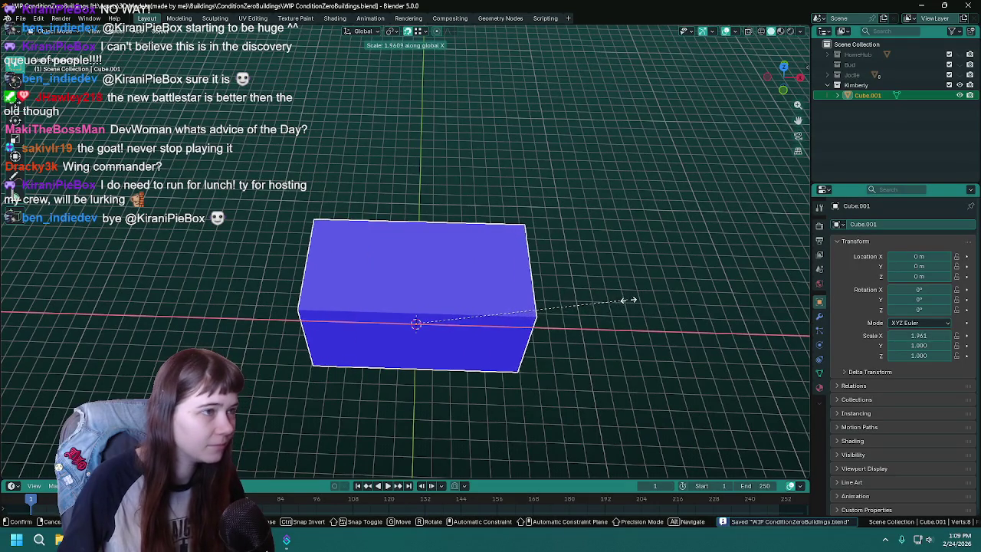
type("2")
key("Return")
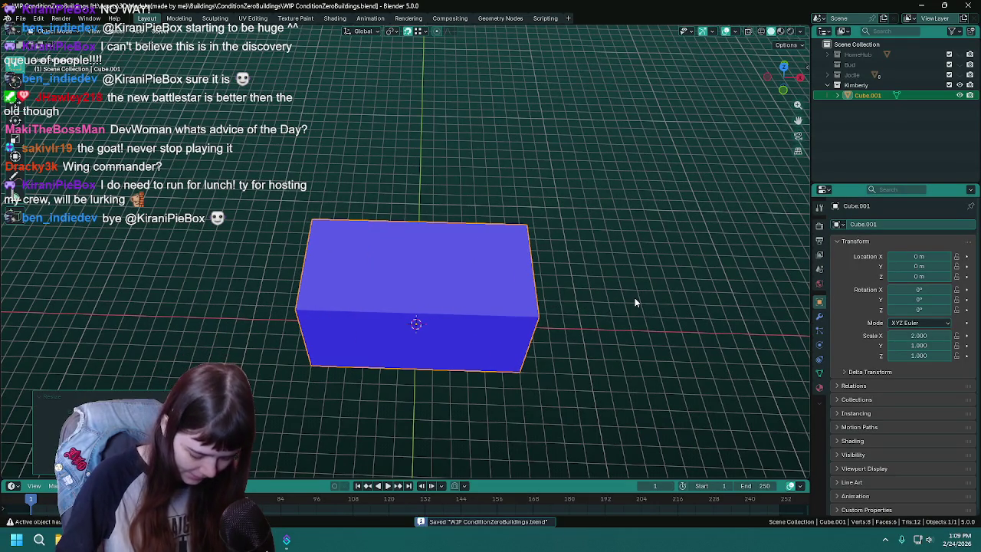
- Scale the block to 1.75 along Y and save the building file
middle_click_drag(634, 297, 531, 291)
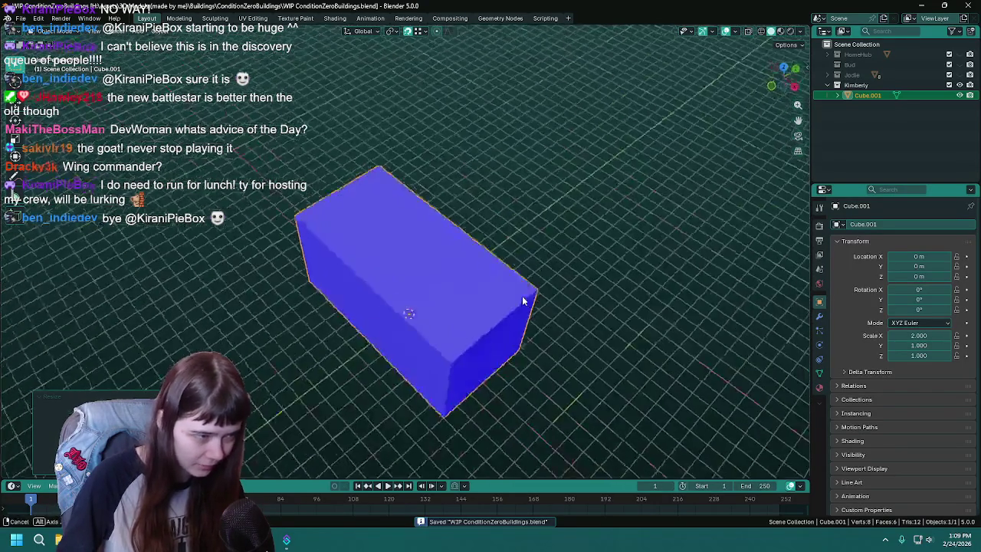
key("s")
key("y")
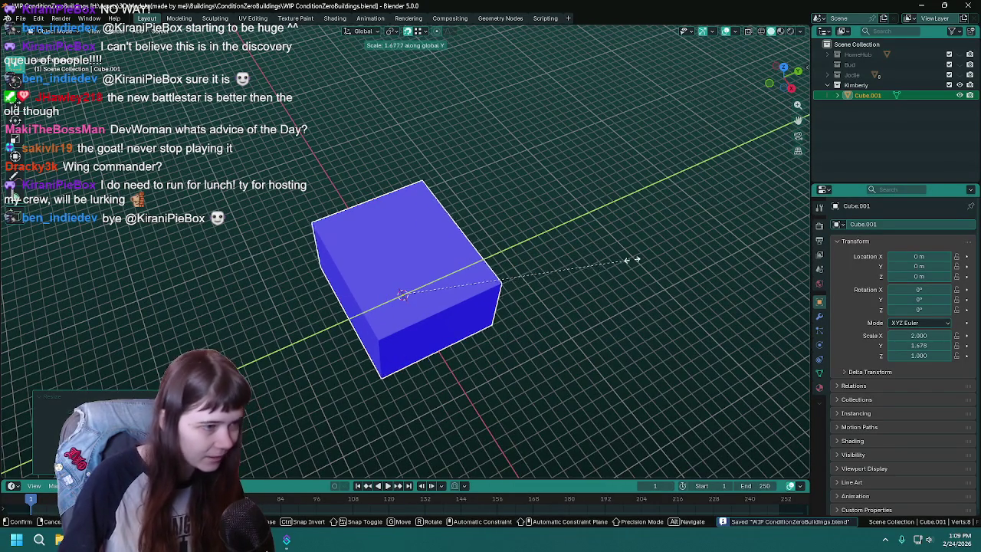
type("1.75")
key("Return")
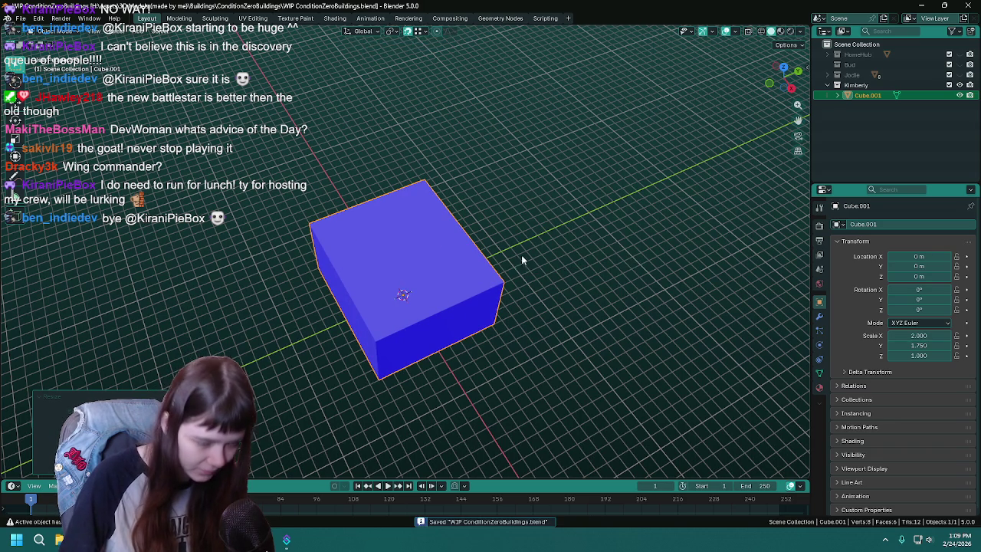
middle_click_drag(525, 262, 485, 242)
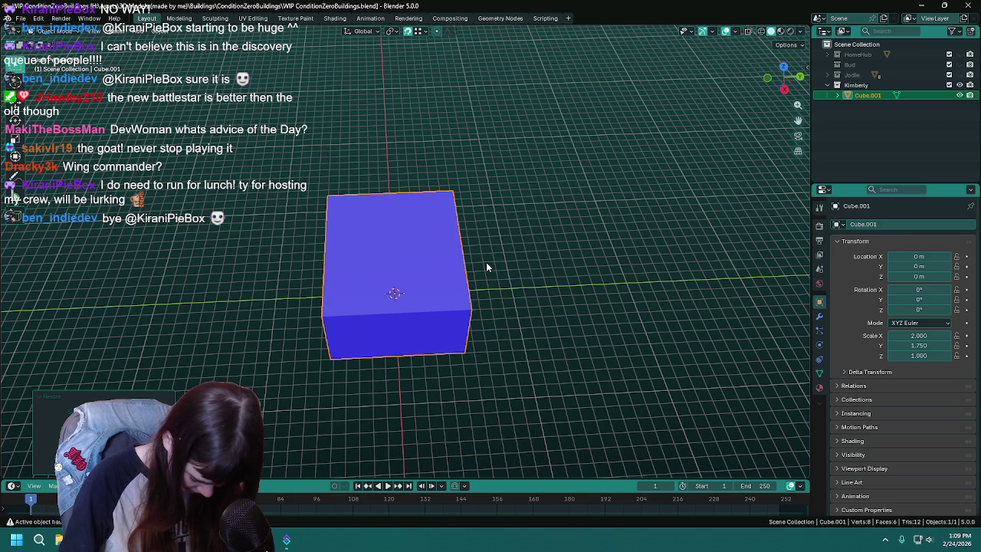
mouse_move(484, 262)
middle_mouse_down()
mouse_move(590, 235)
mouse_move(449, 282)
middle_mouse_up()
key("ctrl+s")
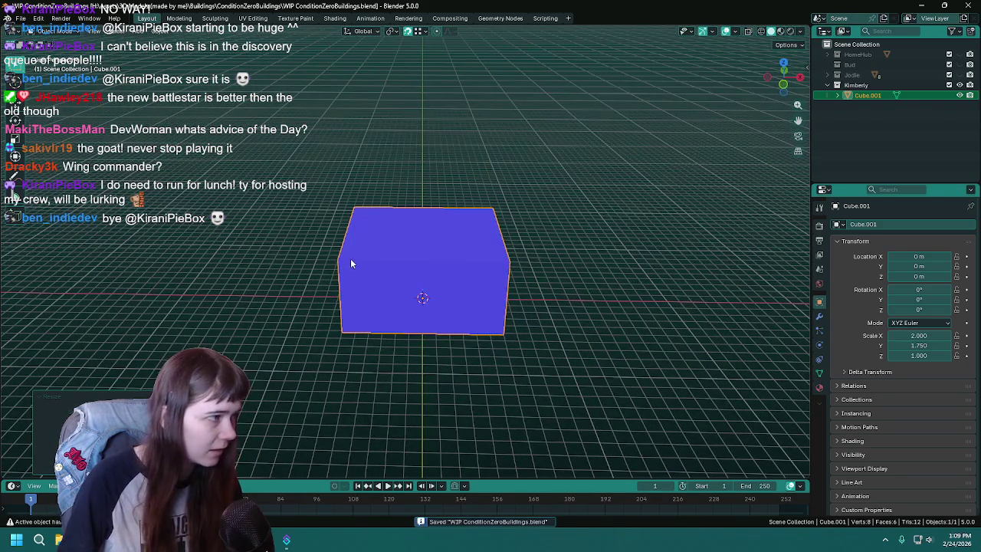
key("Tab")
- Add a centred vertical loop cut through the middle of the block
key("alt+a")
key("ctrl+r")
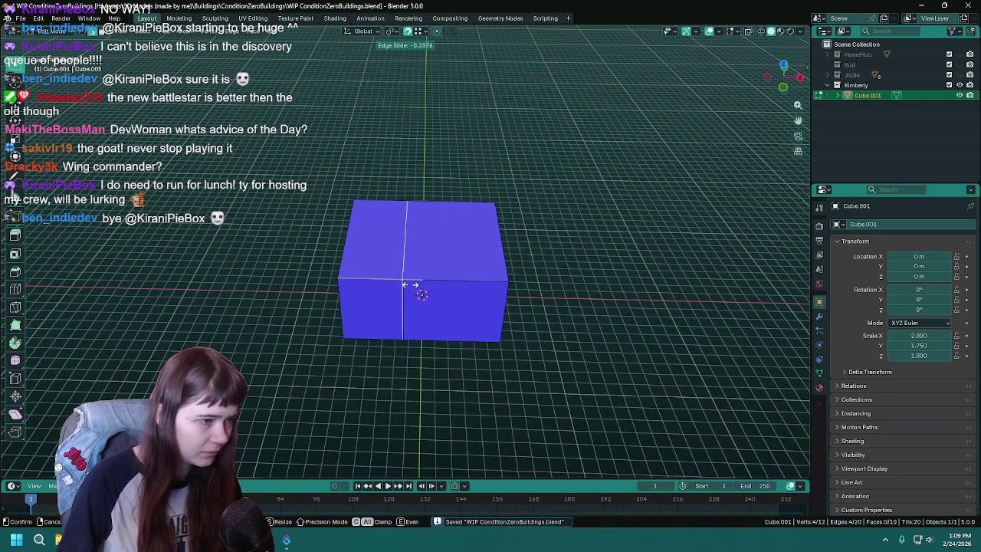
left_click(353, 272)
right_click(353, 272)
- Pull the block's left end face outward along X to lengthen it
mouse_move(353, 272)
middle_mouse_down()
mouse_move(364, 287)
mouse_move(636, 276)
middle_mouse_up()
left_click(363, 286)
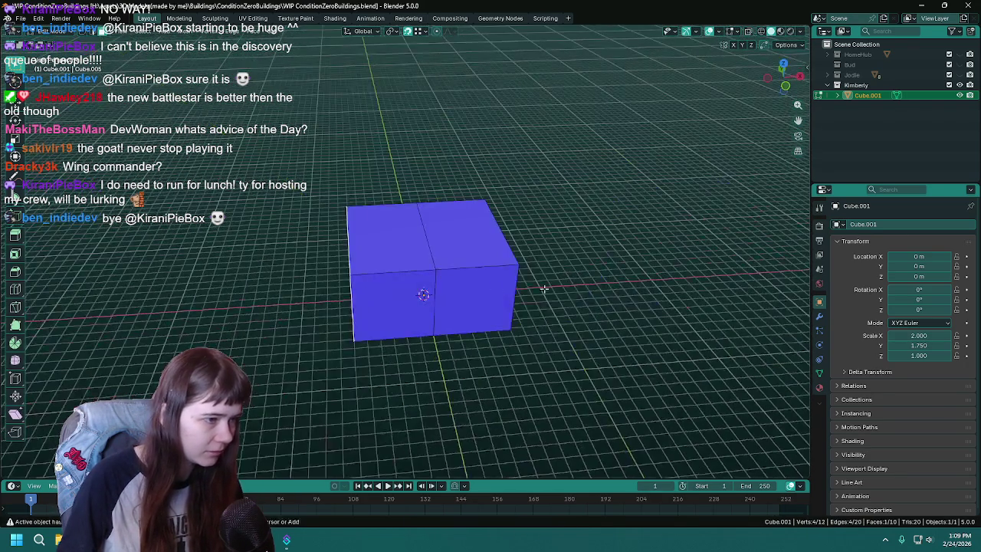
key("g")
key("x")
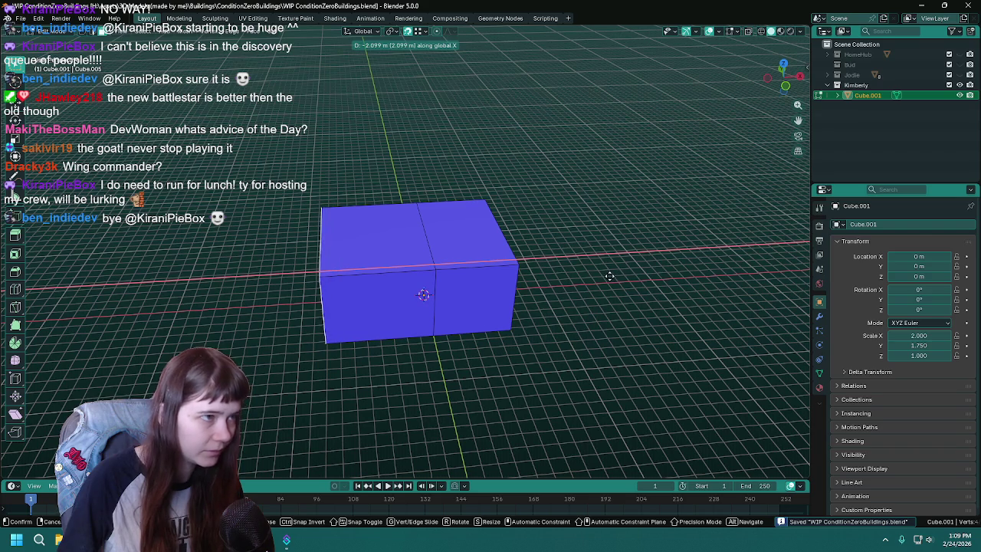
left_click(608, 276)
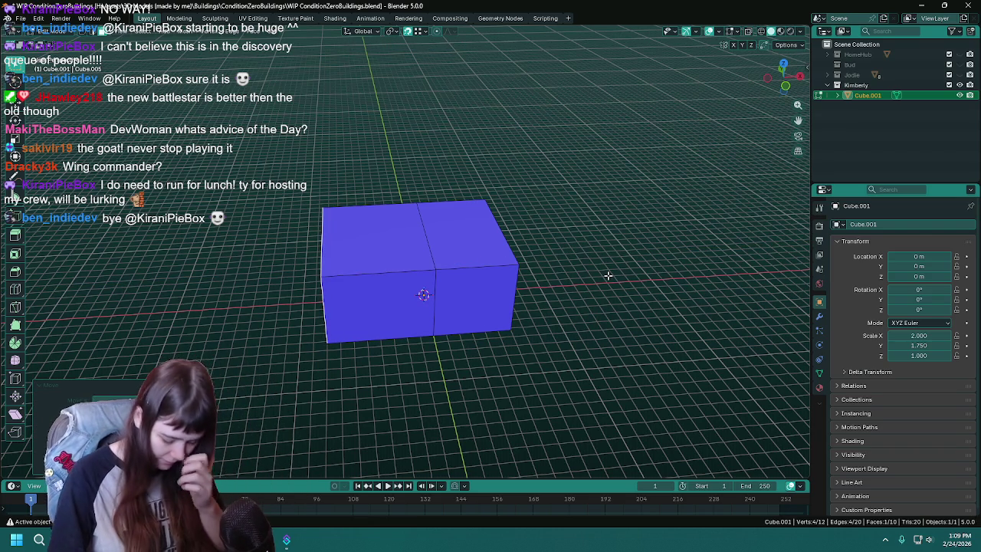
- Save the file and select the right half of the front wall
mouse_move(608, 275)
middle_mouse_down()
mouse_move(543, 311)
mouse_move(462, 299)
mouse_move(503, 319)
middle_mouse_up()
key("ctrl+s")
left_click(448, 310)
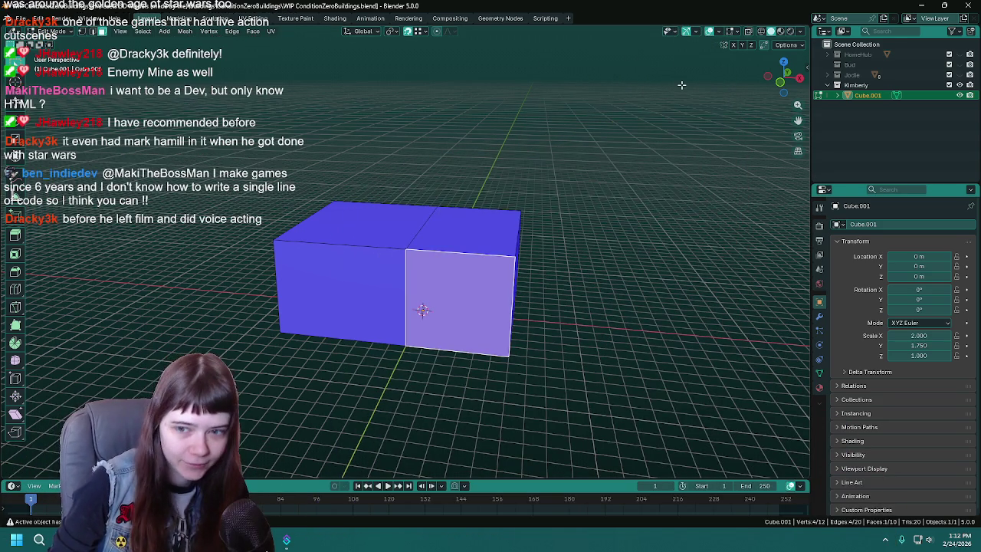
- Save the file with the right front face still selected
key("ctrl+s")
- Push the right front face into the block with Extrude Manifold to carve a notch
mouse_move(593, 199)
middle_mouse_down()
mouse_move(588, 187)
mouse_move(558, 212)
mouse_move(574, 193)
middle_mouse_up()
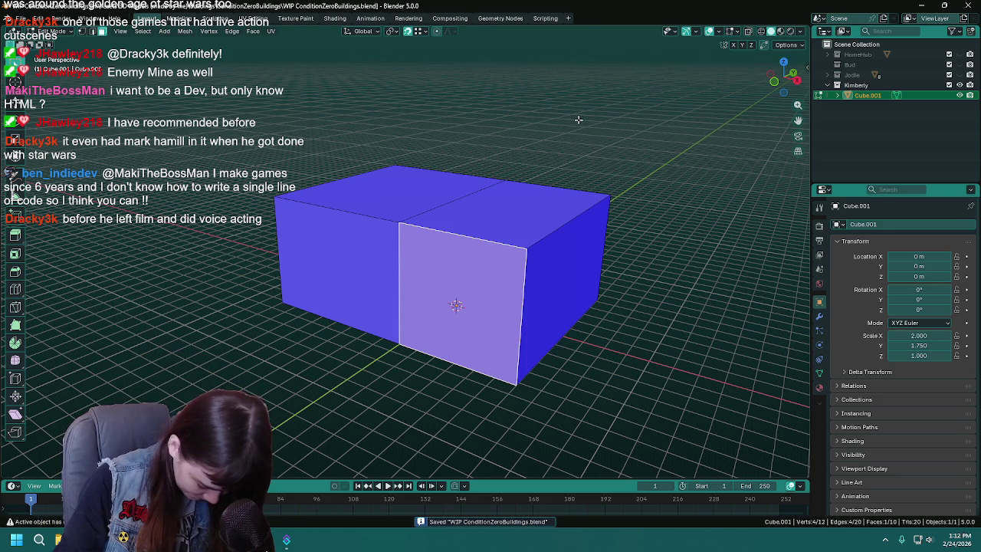
mouse_move(574, 142)
middle_mouse_down()
mouse_move(469, 220)
mouse_move(409, 231)
middle_mouse_up()
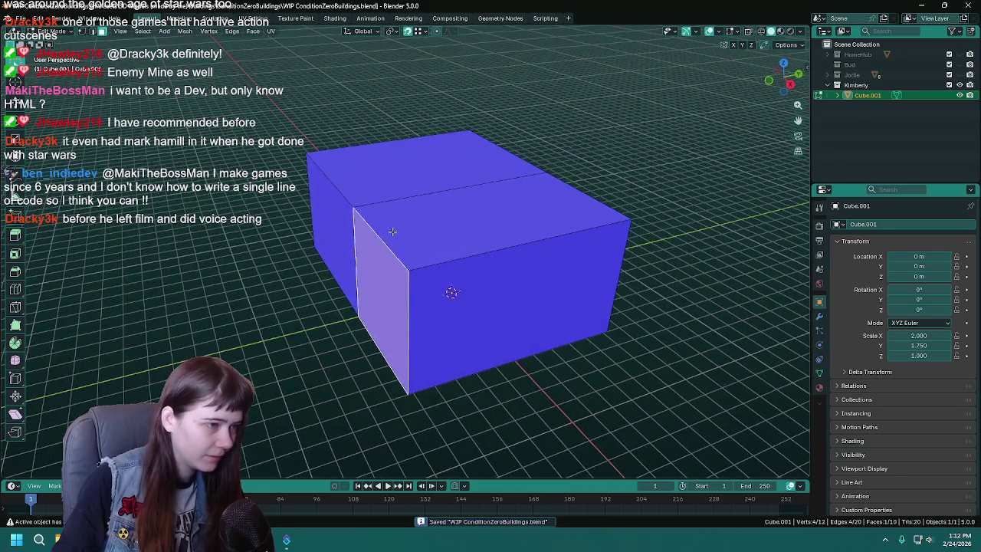
key("F3")
type("ex")
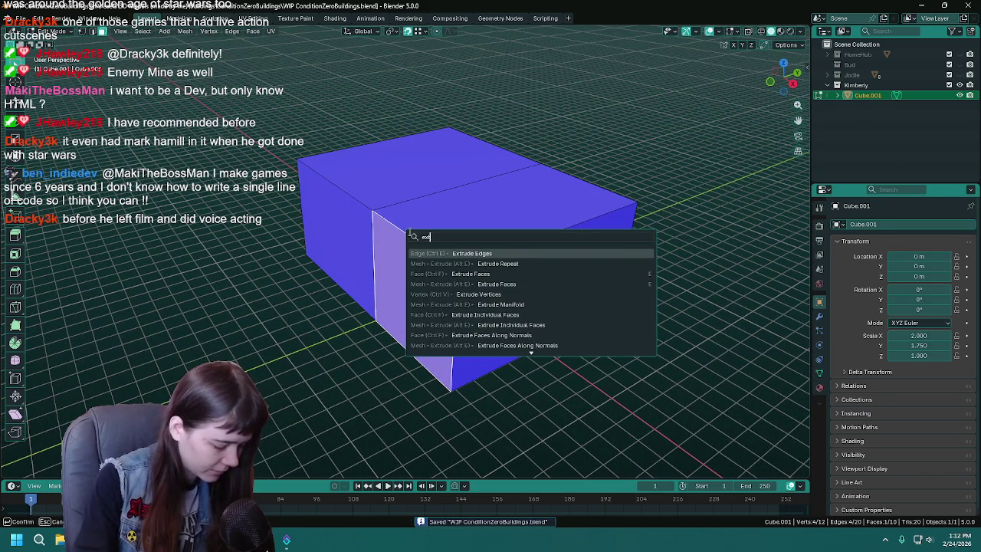
type("trude m")
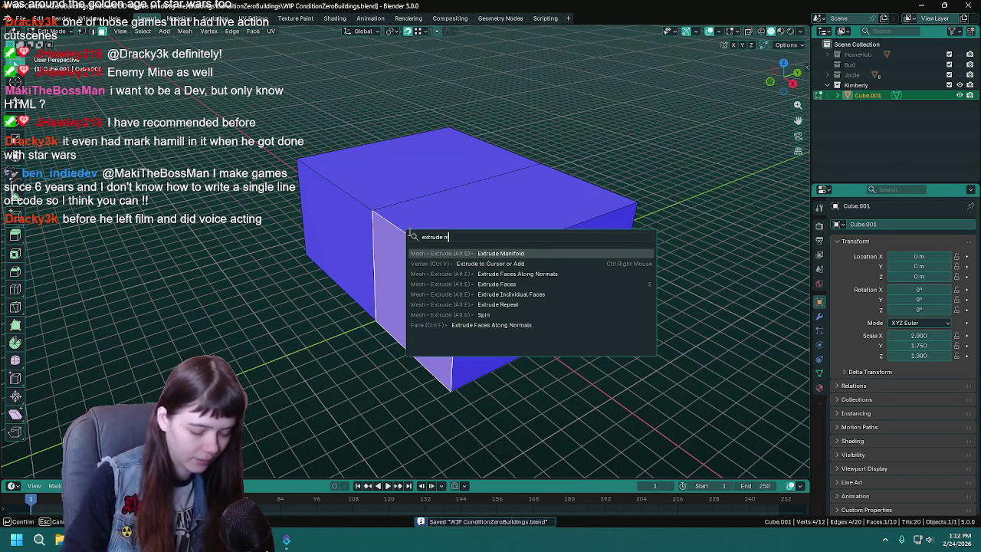
key("Return")
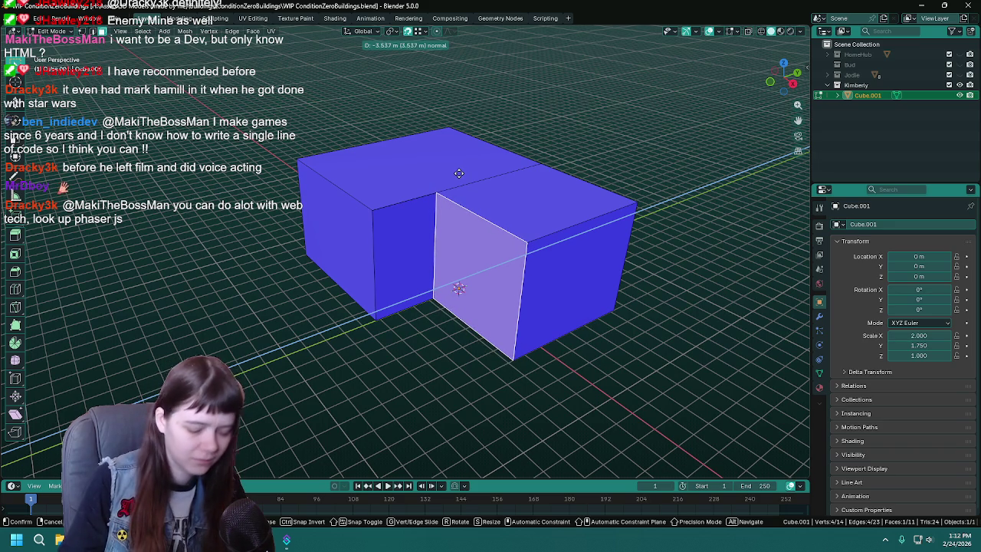
left_click(458, 173)
- Add a centred horizontal loop cut around the middle and select the notch's corner edge
key("ctrl+s")
middle_click_drag(459, 173, 466, 311)
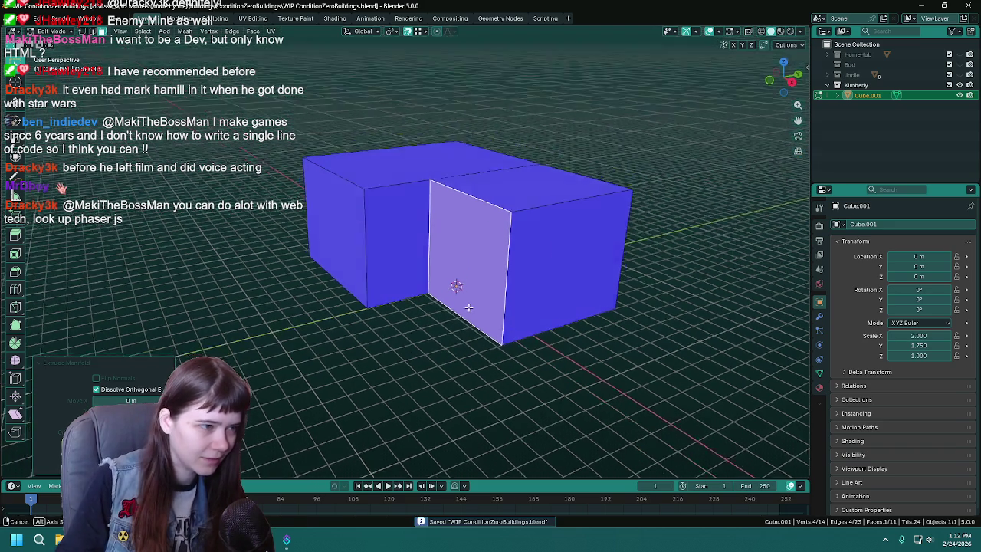
key("ctrl+r")
left_click(509, 311)
right_click(510, 302)
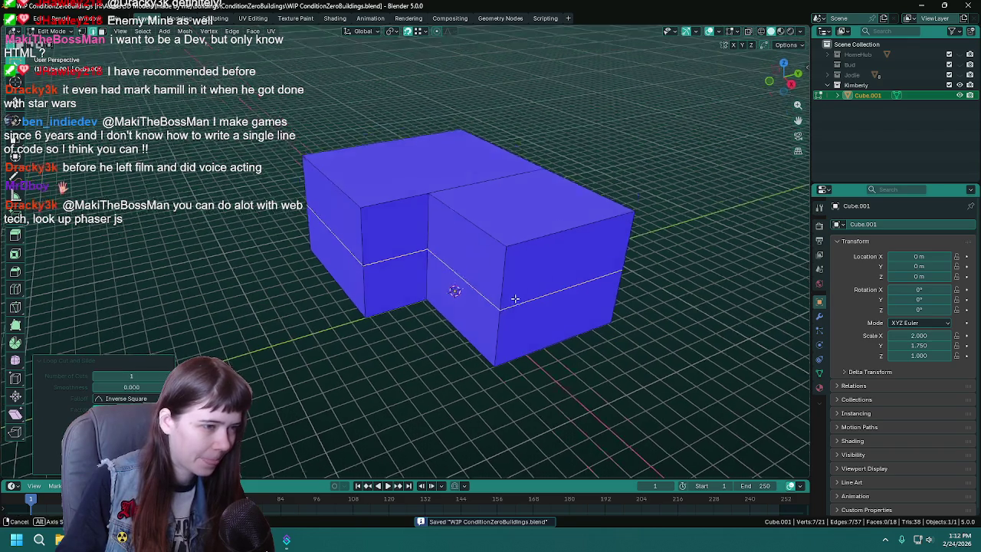
left_click(503, 307)
mouse_move(551, 311)
middle_mouse_down()
mouse_move(588, 291)
mouse_move(469, 289)
mouse_move(487, 289)
middle_mouse_up()
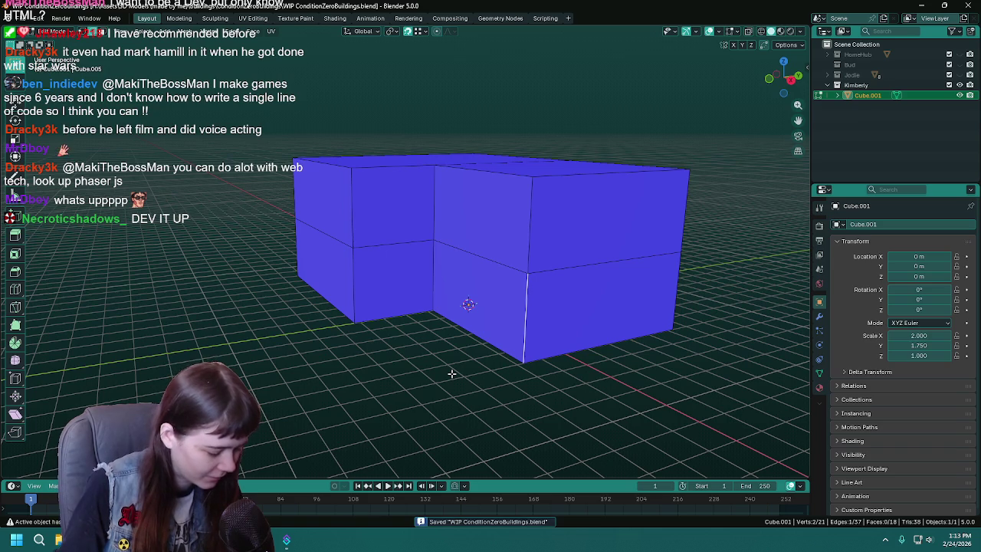
- Pull a new thin wall face out from the notch corner edge along X
key("g")
key("x")
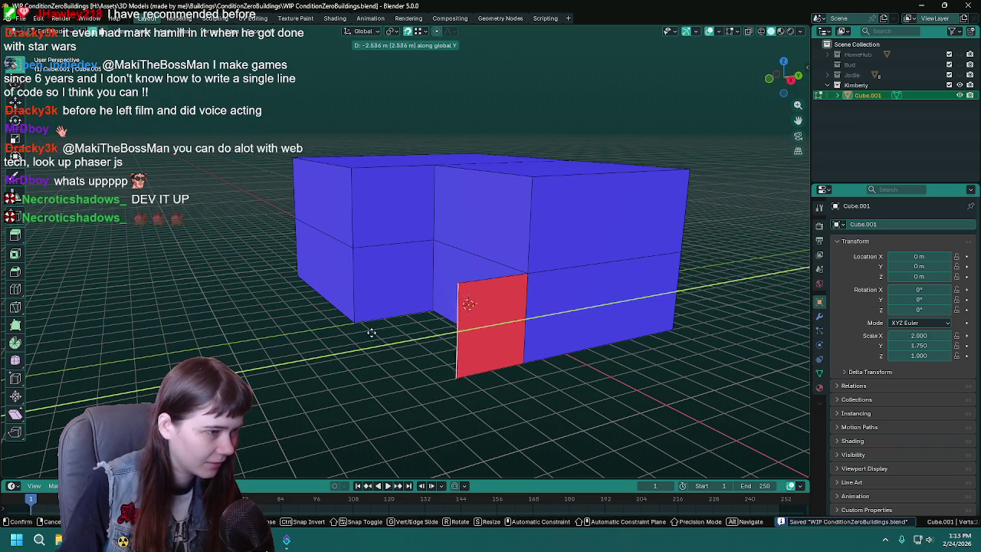
left_click(358, 317)
mouse_move(358, 317)
middle_mouse_down()
mouse_move(447, 369)
mouse_move(495, 310)
mouse_move(504, 274)
middle_mouse_up()
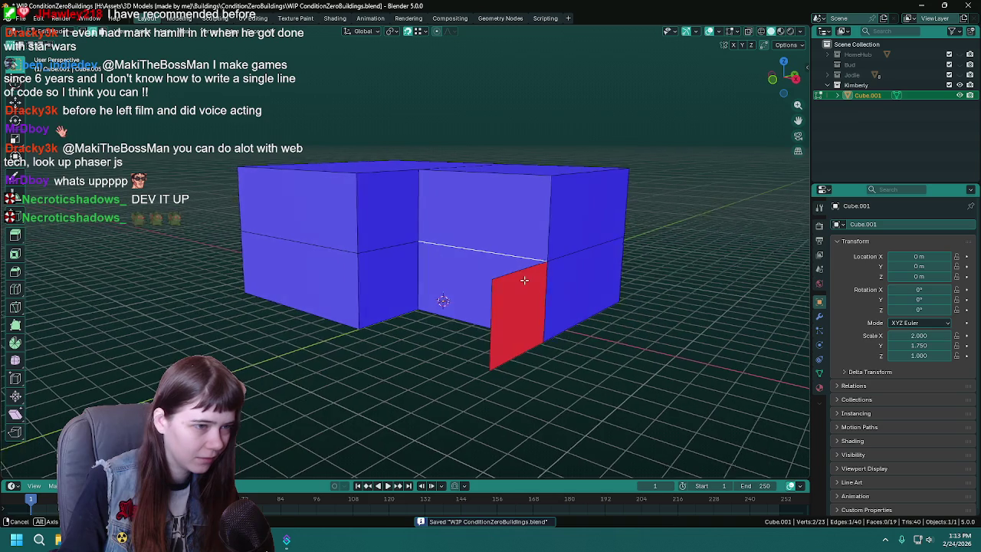
left_click(504, 275)
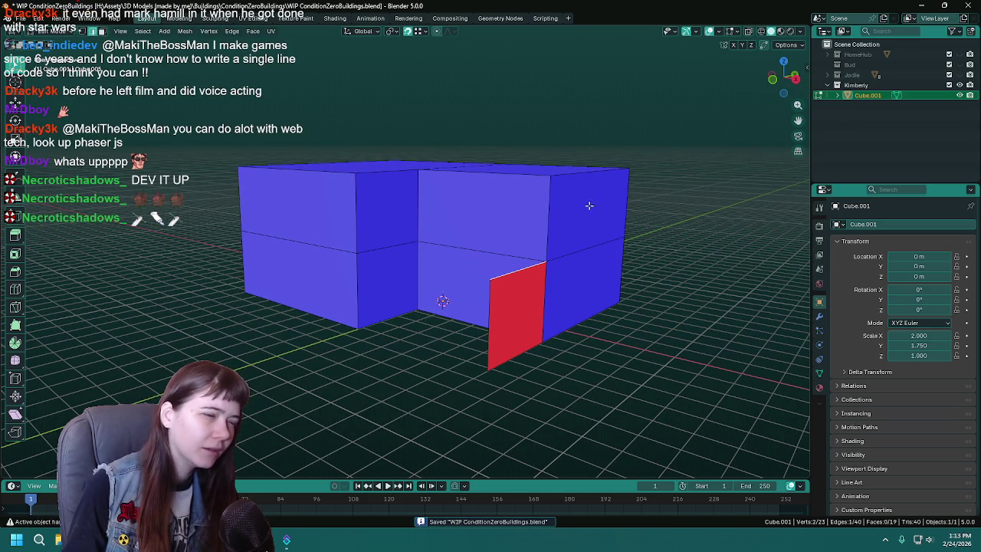
- Cancel a move of the red face and an Extrude Manifold search, then save the file
key("g")
key("Escape")
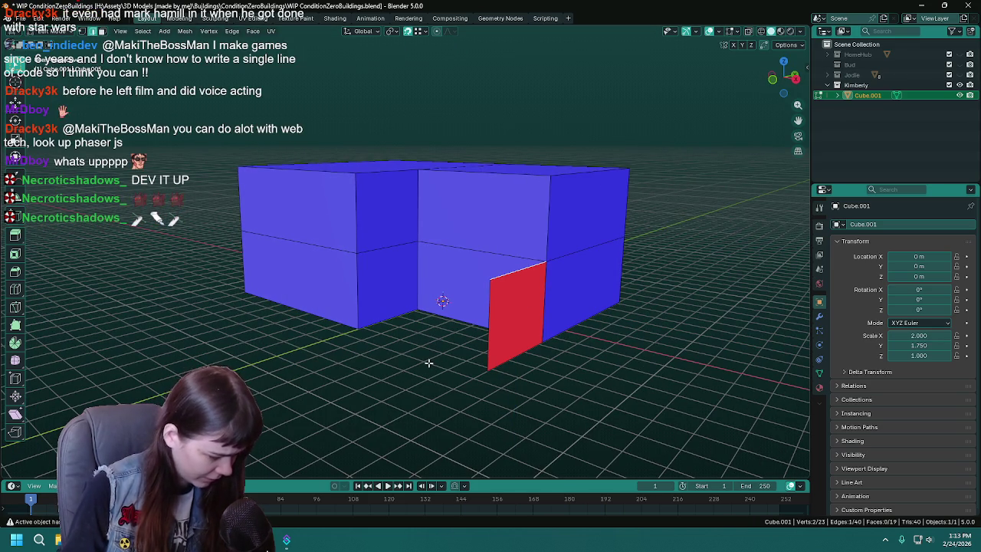
key("F3")
type("extrude")
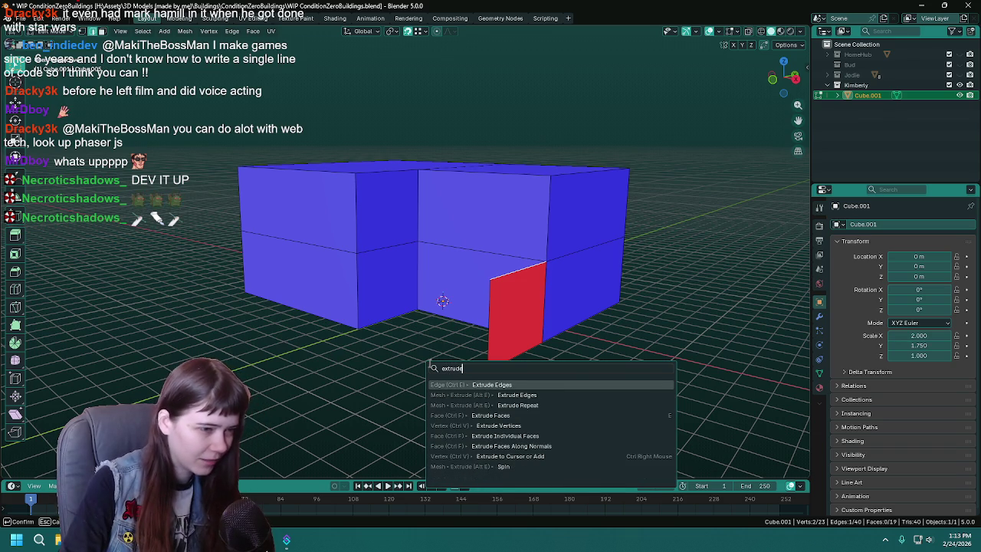
type(" ma")
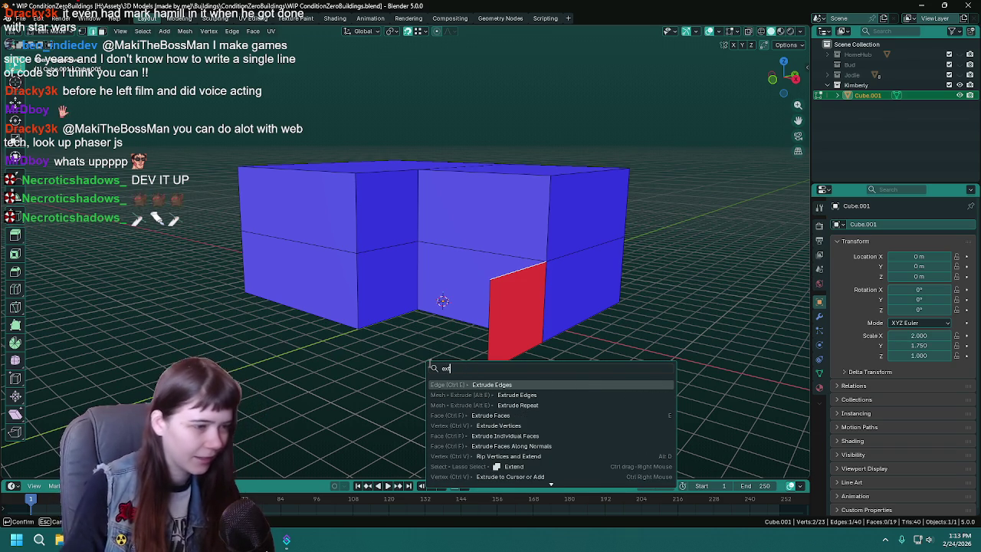
key("Return")
key("ctrl+s")
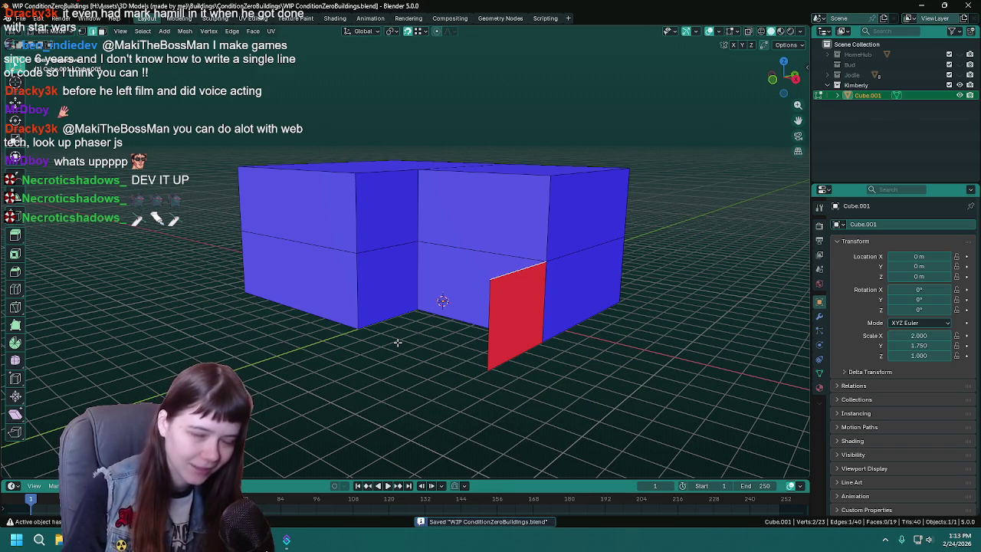
scroll(433, 351, "up", 2)
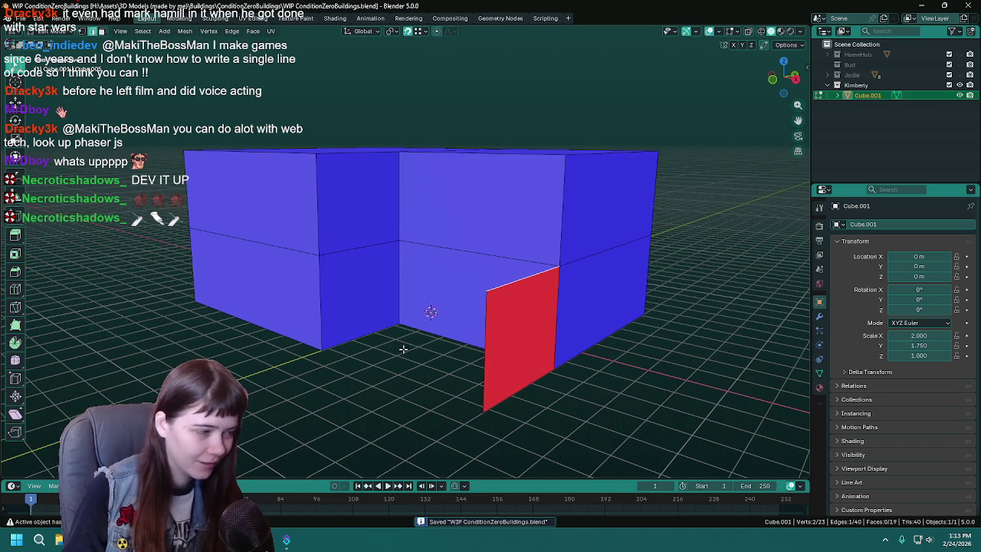
mouse_move(412, 340)
middle_mouse_down("shift")
mouse_move(408, 346)
mouse_move(468, 335)
mouse_move(480, 316)
mouse_move(471, 324)
mouse_move(481, 344)
mouse_move(494, 323)
middle_mouse_up("shift")
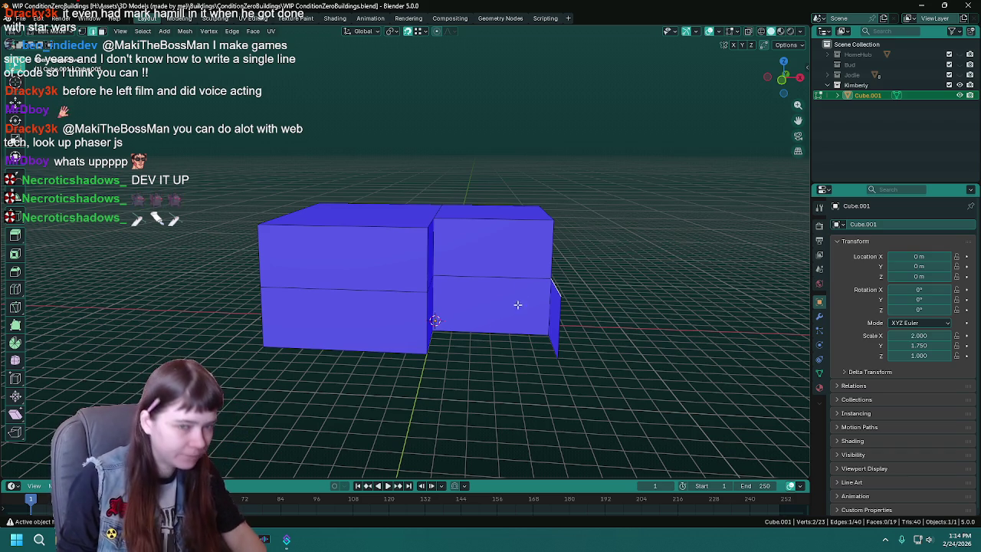
- Confirm the Cube.001 name in the Outliner and save the file
double_click(870, 95)
key("Return")
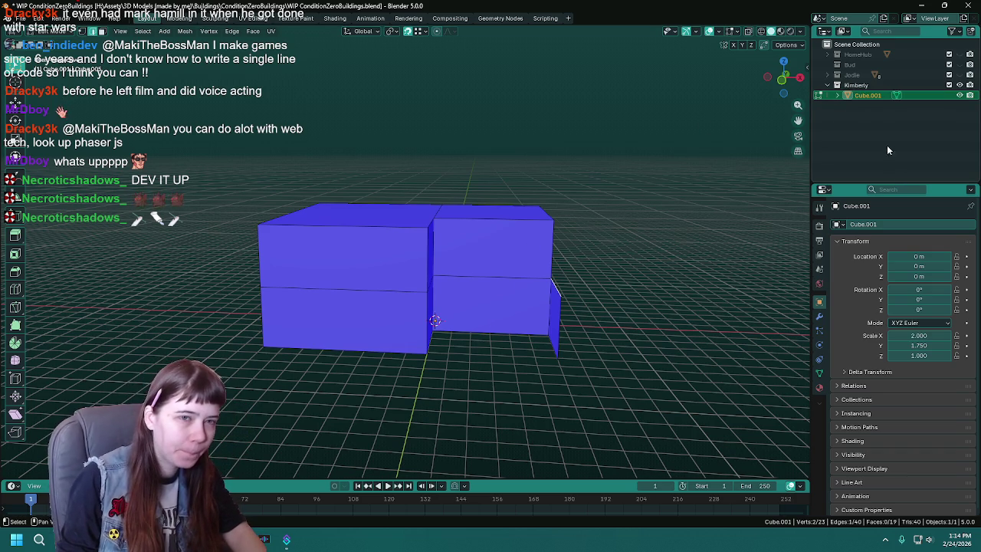
mouse_move(501, 271)
middle_mouse_down()
mouse_move(468, 278)
mouse_move(460, 260)
middle_mouse_up()
key("ctrl+s")
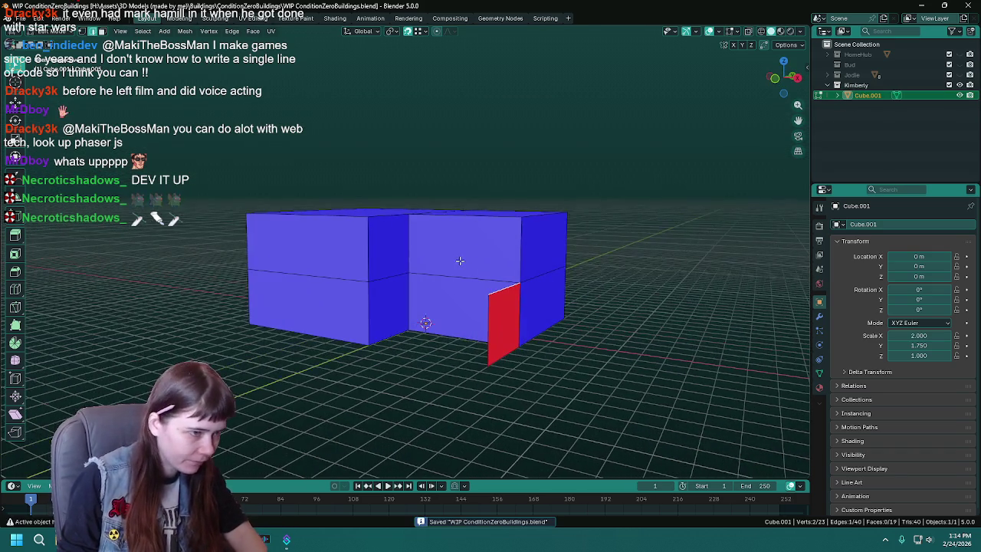
scroll(460, 260, "up", 2)
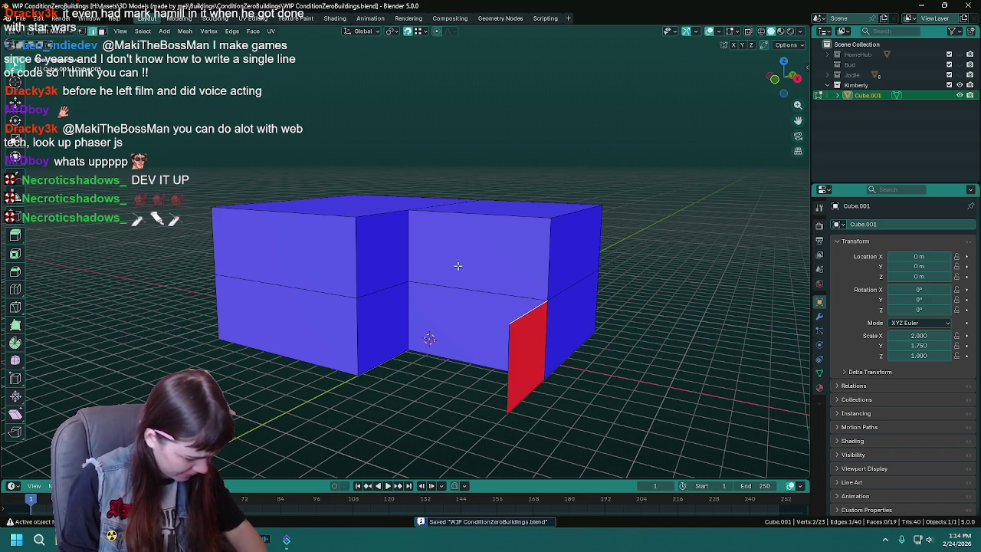
- Move the red wall's outer edge about 0.9 m along Y so it spans the notch
mouse_move(464, 265)
middle_mouse_down()
mouse_move(333, 299)
mouse_move(438, 300)
mouse_move(419, 364)
middle_mouse_up()
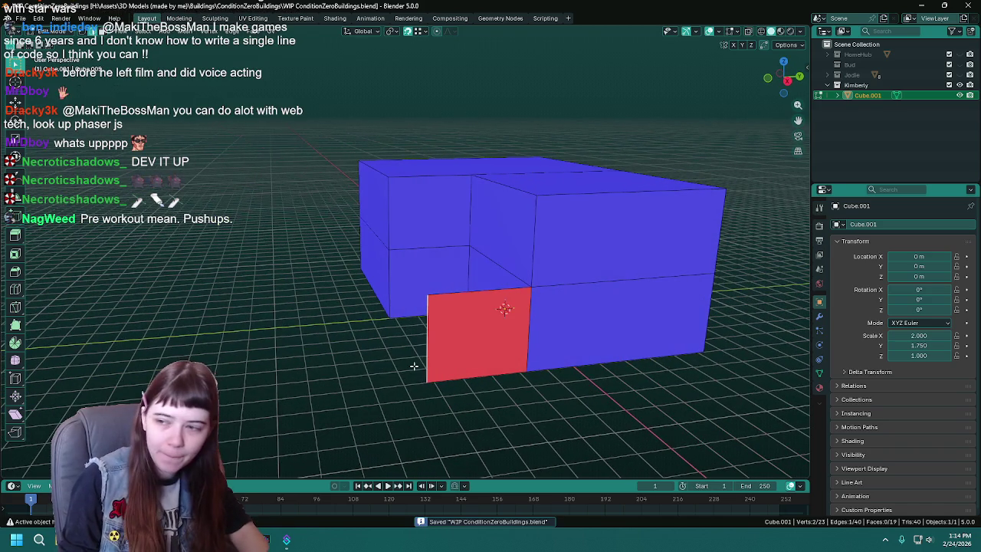
middle_click_drag(254, 353, 275, 341)
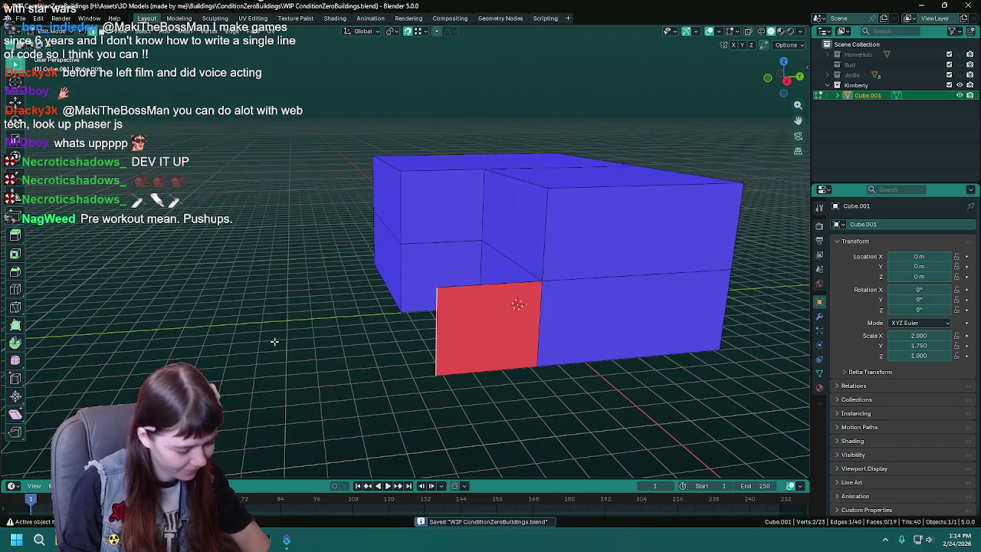
key("g")
key("y")
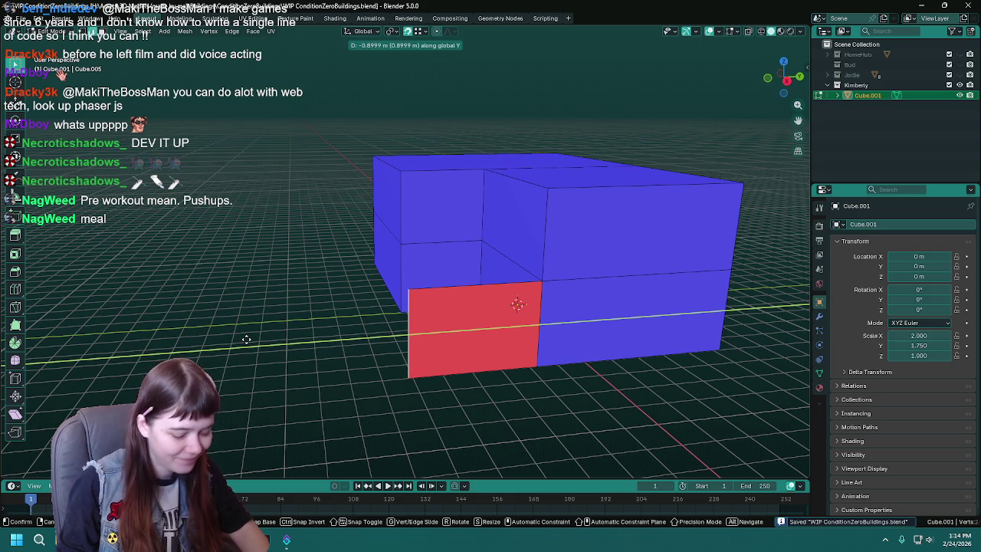
left_click(246, 339)
mouse_move(252, 332)
middle_mouse_down()
mouse_move(357, 333)
mouse_move(353, 305)
mouse_move(404, 291)
mouse_move(424, 309)
middle_mouse_up()
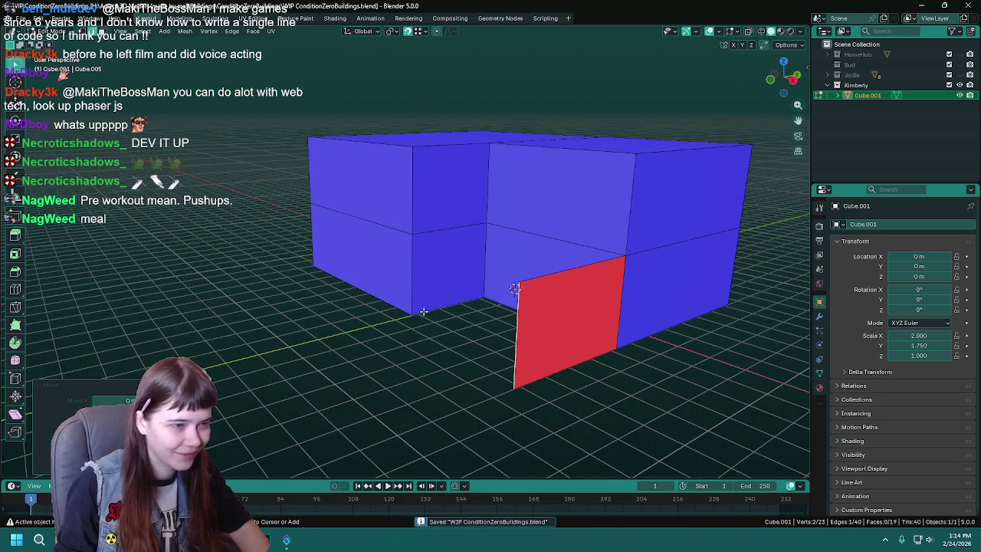
mouse_move(424, 343)
middle_mouse_down()
mouse_move(402, 340)
mouse_move(420, 340)
middle_mouse_up()
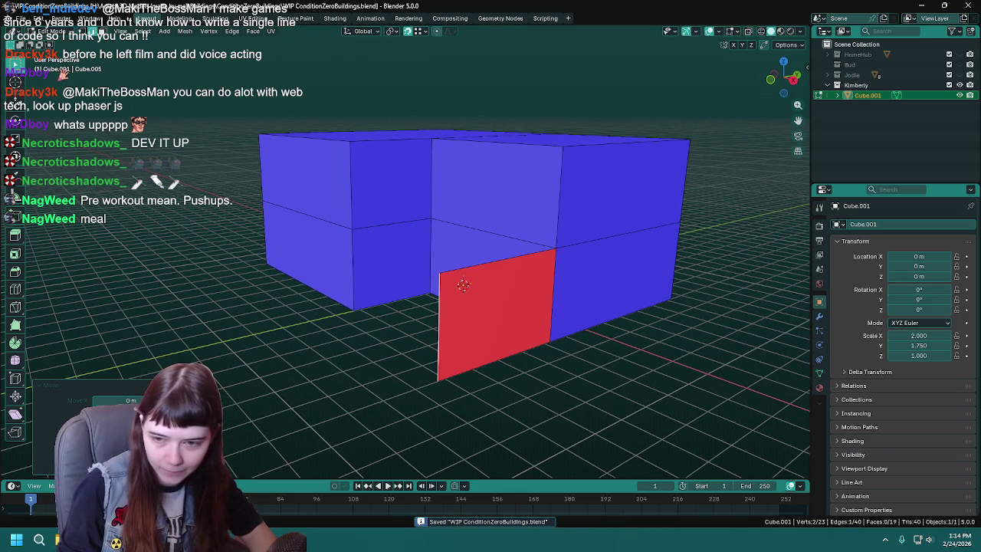
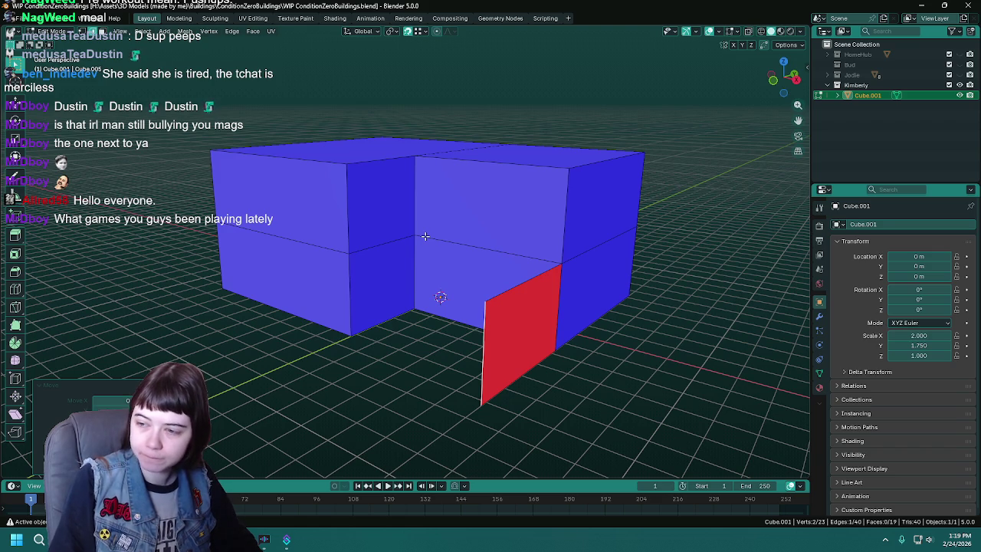
- Save the building file and minimize Blender to reveal the Windows desktop
mouse_move(401, 252)
middle_mouse_down()
mouse_move(507, 246)
mouse_move(519, 232)
middle_mouse_up()
key("ctrl+s")
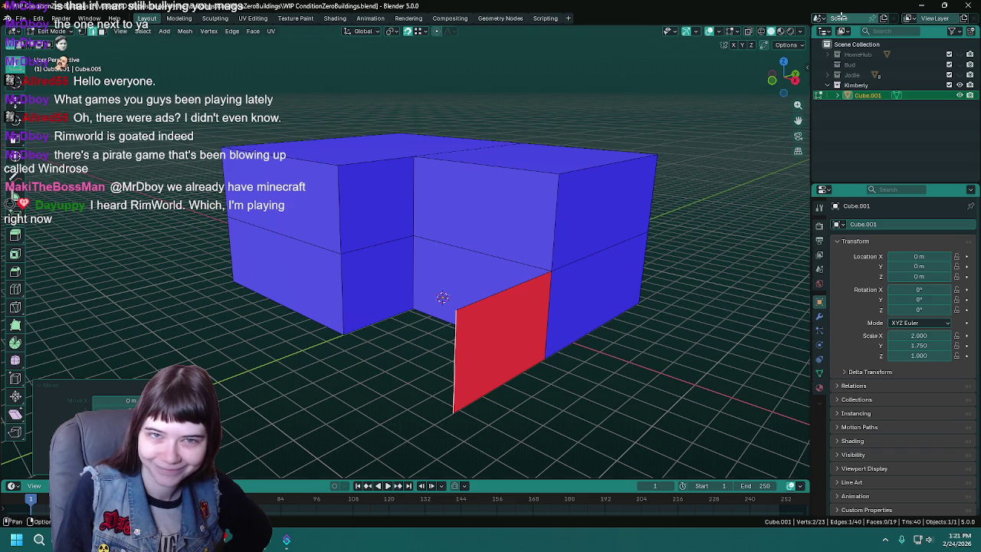
left_click(929, 5)
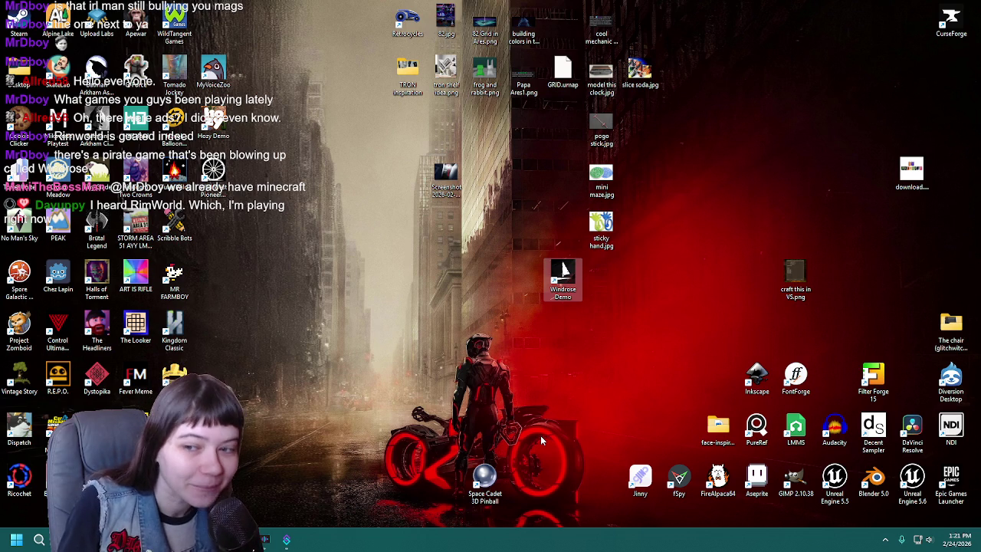
- Move the Windrose Demo shortcut into the top row of game icons and return to Blender
left_click_drag(563, 274, 213, 29)
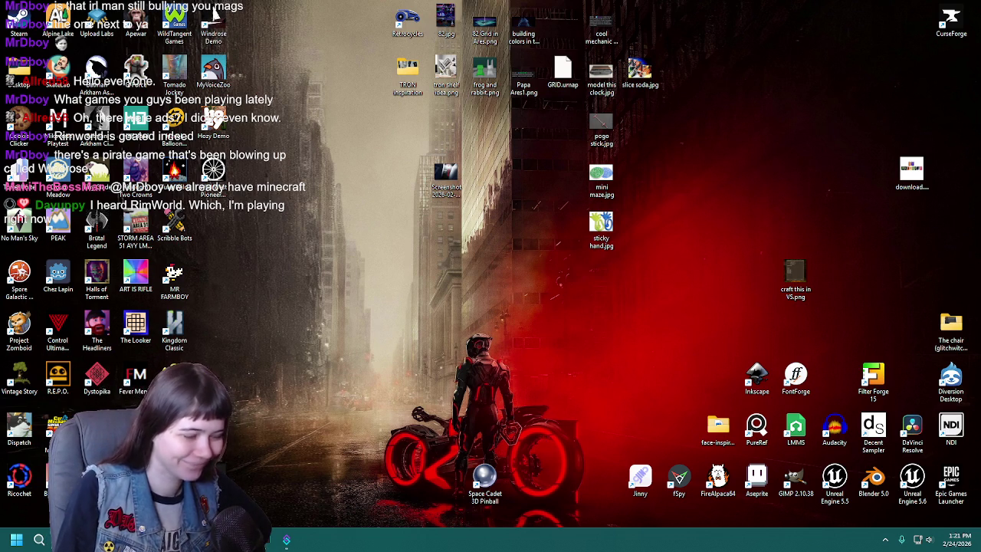
key("alt+Tab")
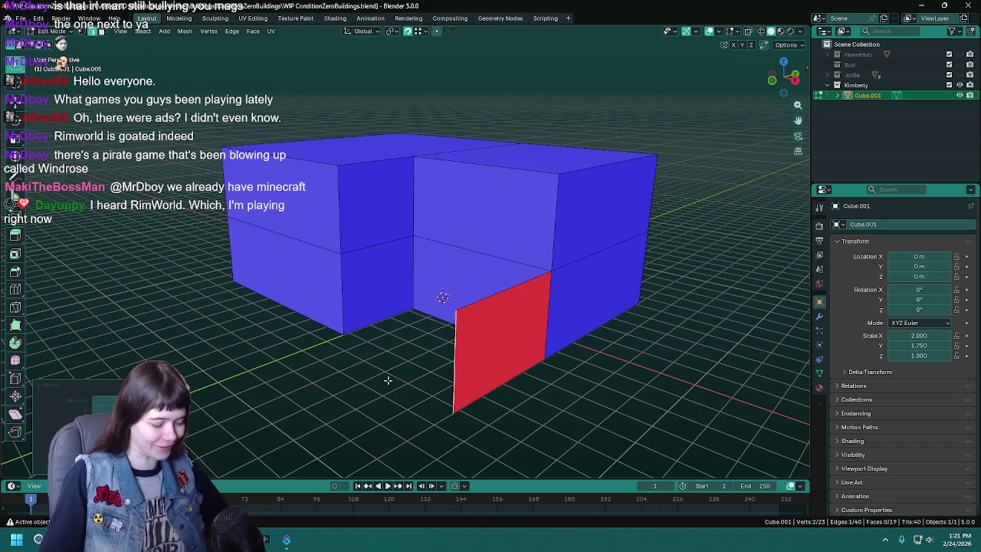
- Inspect the blue blocks from several angles, saving the building file repeatedly
middle_click_drag(407, 380, 423, 338)
key("ctrl+s")
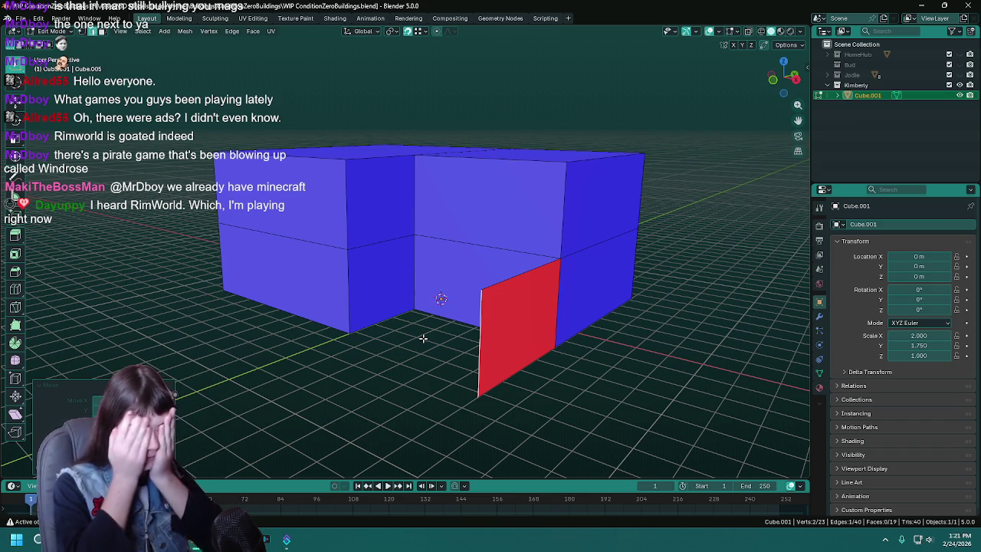
mouse_move(423, 337)
middle_mouse_down()
mouse_move(441, 339)
mouse_move(422, 334)
middle_mouse_up()
key("ctrl+s")
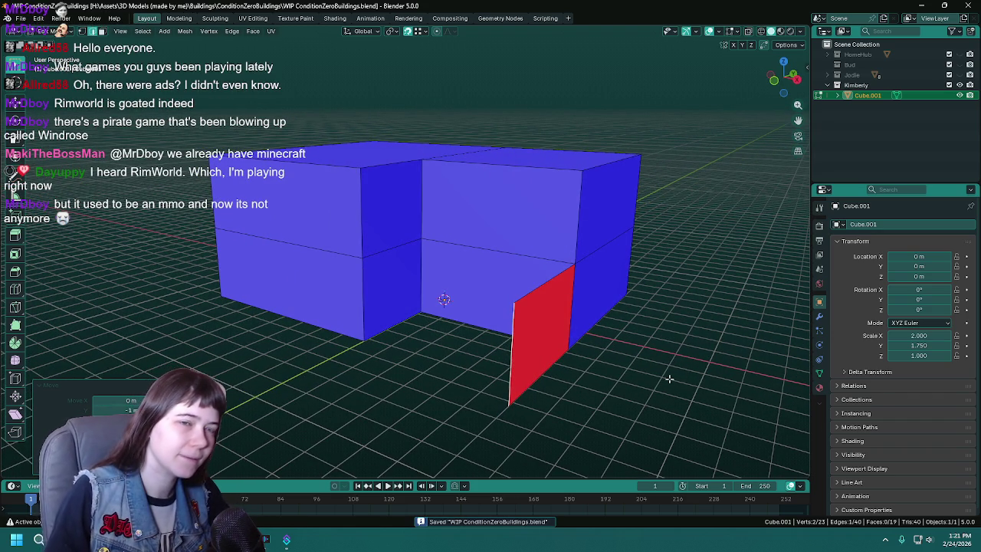
middle_click_drag(656, 381, 642, 382)
key("ctrl+s")
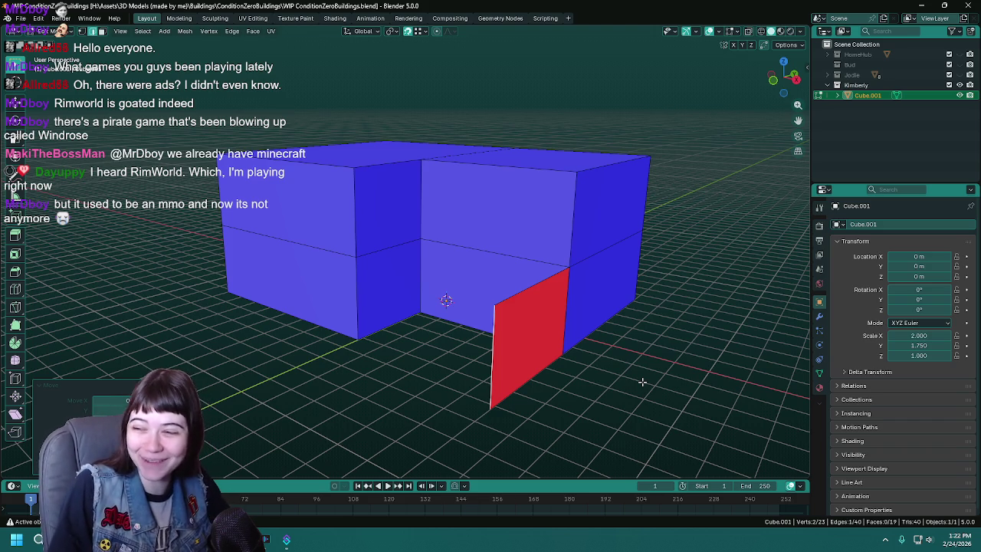
scroll(572, 337, "down", 1)
key("ctrl+s")
scroll(580, 342, "down", 2)
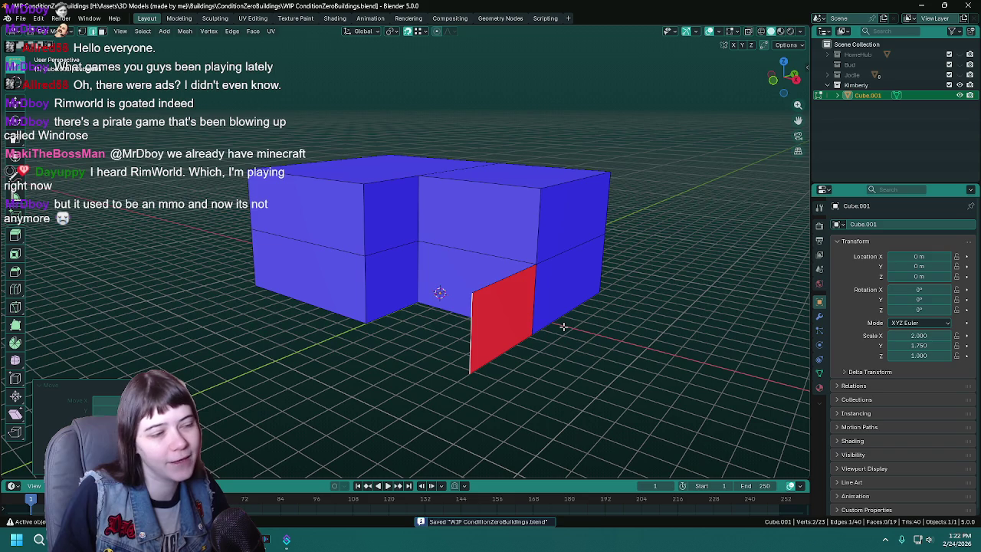
mouse_move(548, 325)
middle_mouse_down()
mouse_move(470, 254)
mouse_move(525, 298)
mouse_move(482, 284)
mouse_move(499, 291)
middle_mouse_up()
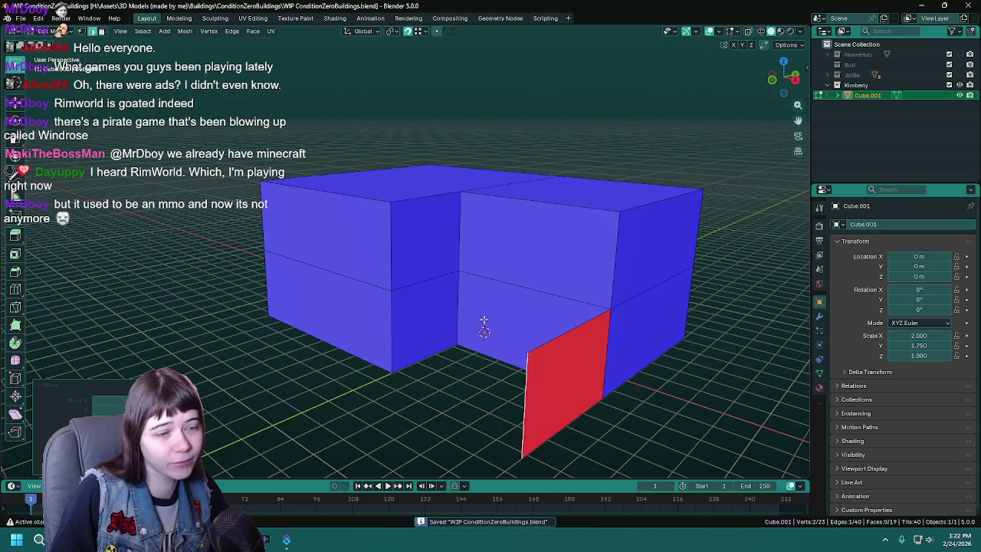
- Leave Edit Mode and select the L-shaped block object
key("Tab")
mouse_move(446, 418)
middle_mouse_down()
mouse_move(406, 298)
mouse_move(628, 306)
middle_mouse_up()
left_click(447, 303)
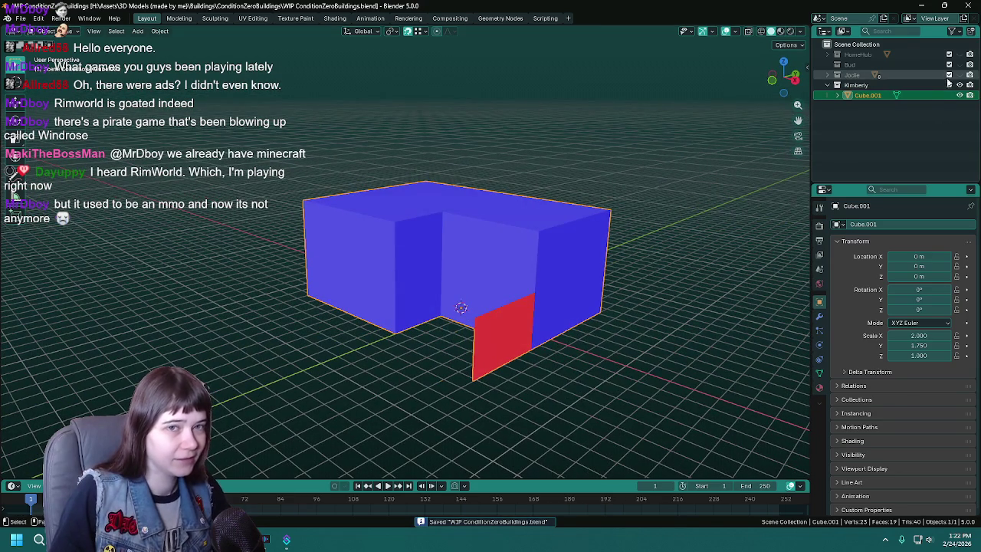
- Unhide the dome building to compare sizes with the block, then save
left_click(960, 75)
mouse_move(486, 254)
middle_mouse_down()
mouse_move(526, 247)
mouse_move(554, 273)
mouse_move(499, 267)
mouse_move(560, 279)
middle_mouse_up()
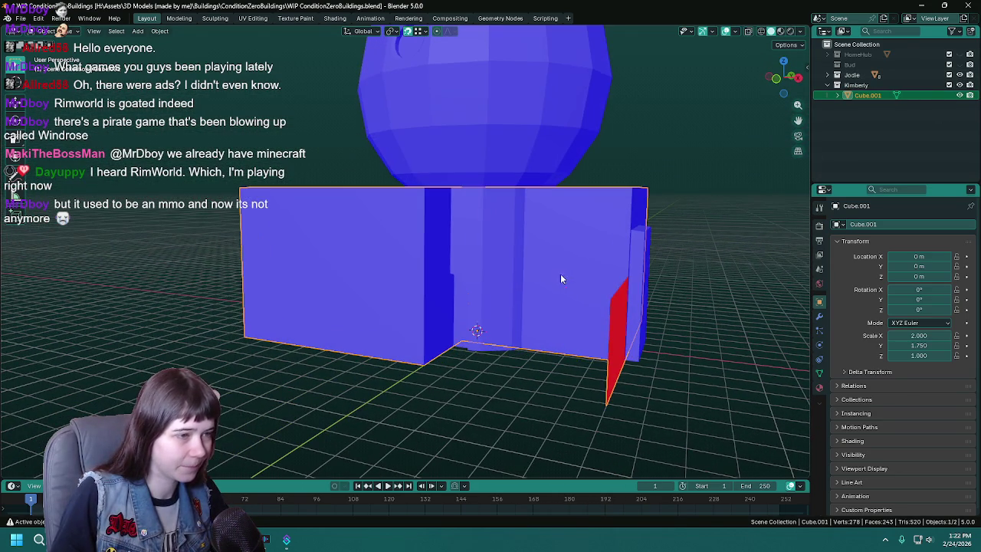
key("s")
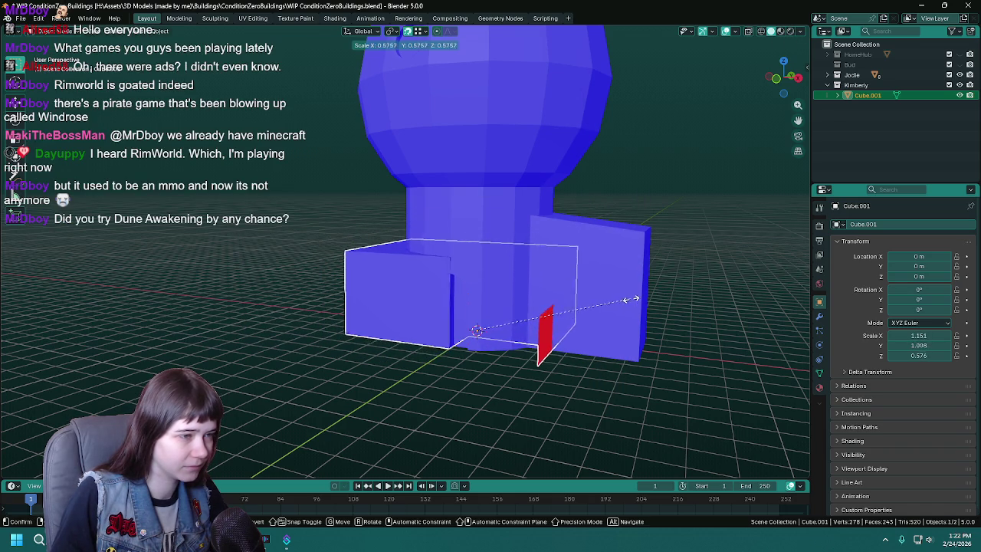
key("Escape")
mouse_move(708, 315)
middle_mouse_down()
mouse_move(667, 305)
mouse_move(708, 313)
mouse_move(694, 314)
middle_mouse_up()
key("ctrl+s")
- Scale the block by 0.5, hide the other buildings and enter Edit Mode
key("s")
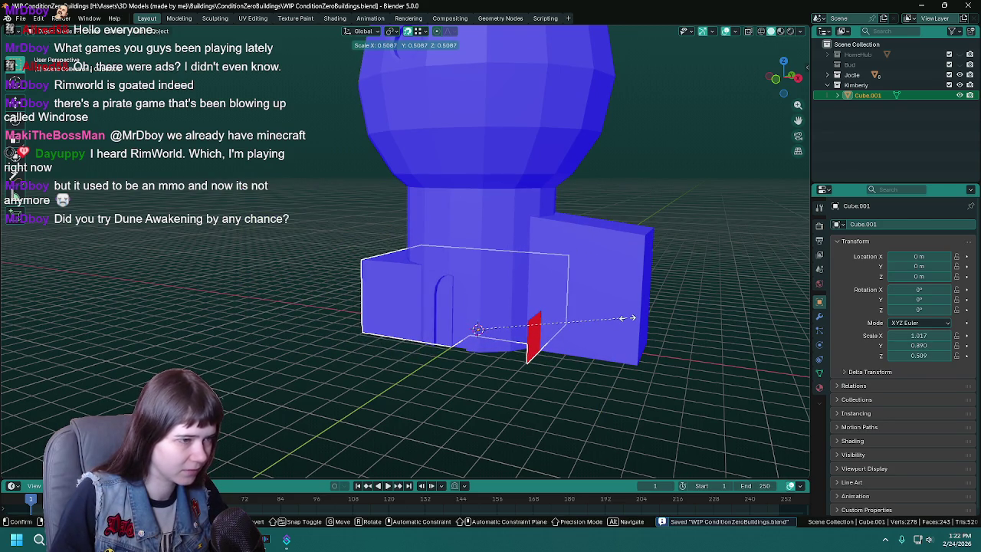
type(".5")
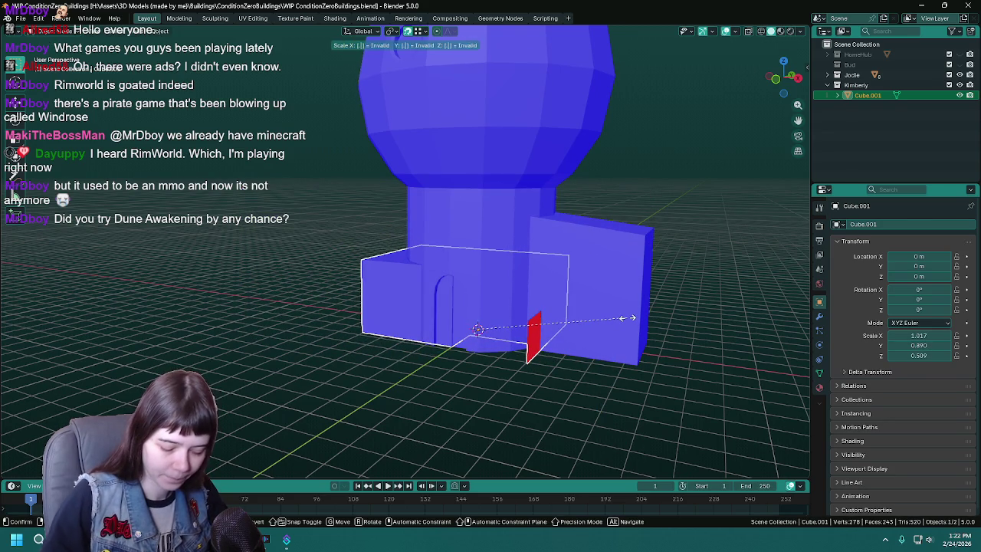
key("Return")
middle_click_drag(627, 317, 565, 292)
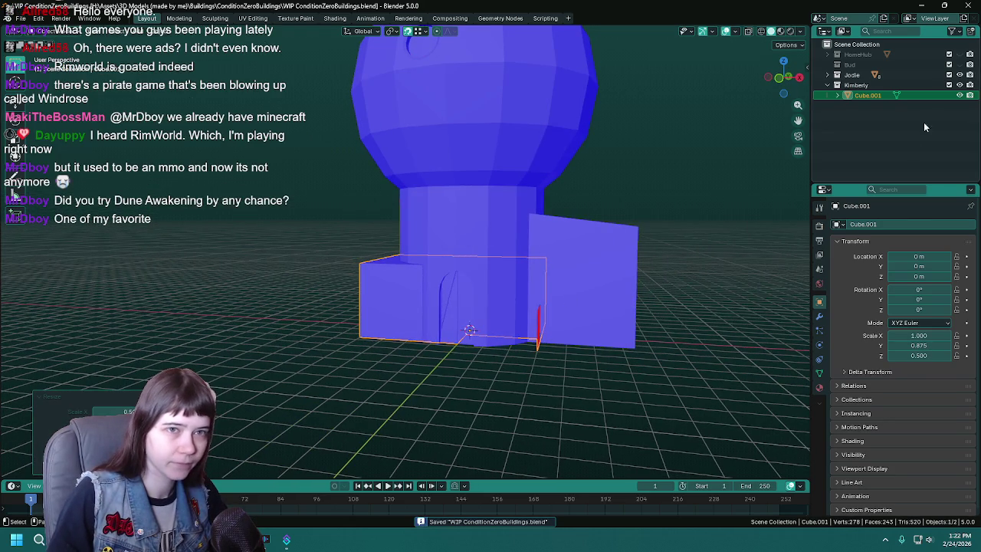
left_click(959, 85, "ctrl")
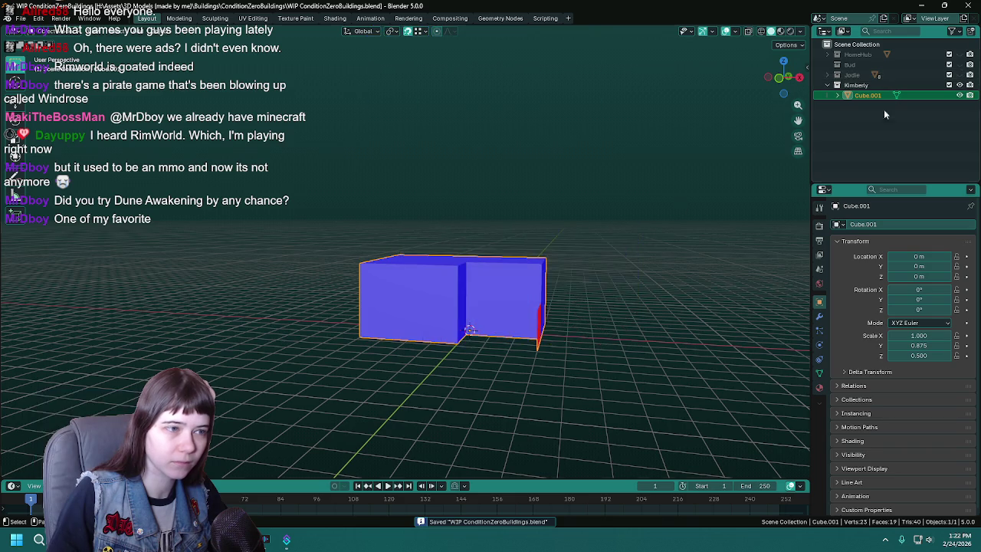
mouse_move(519, 273)
middle_mouse_down()
mouse_move(580, 334)
mouse_move(465, 285)
mouse_move(475, 267)
middle_mouse_up()
key("Tab")
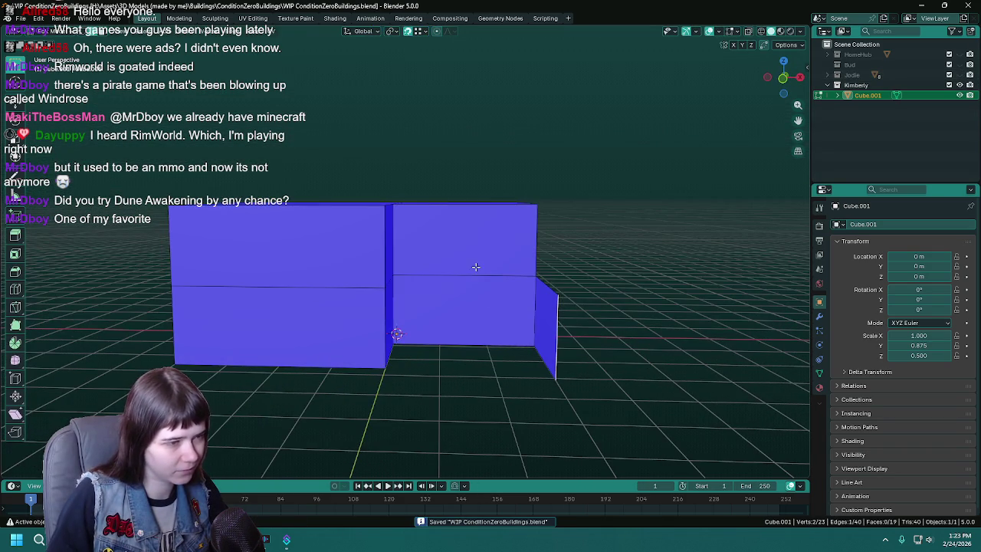
- Place a vertical loop cut through the block's right section and save
key("ctrl+r")
left_click(470, 214)
middle_click_drag(503, 296, 462, 291)
key("ctrl+s")
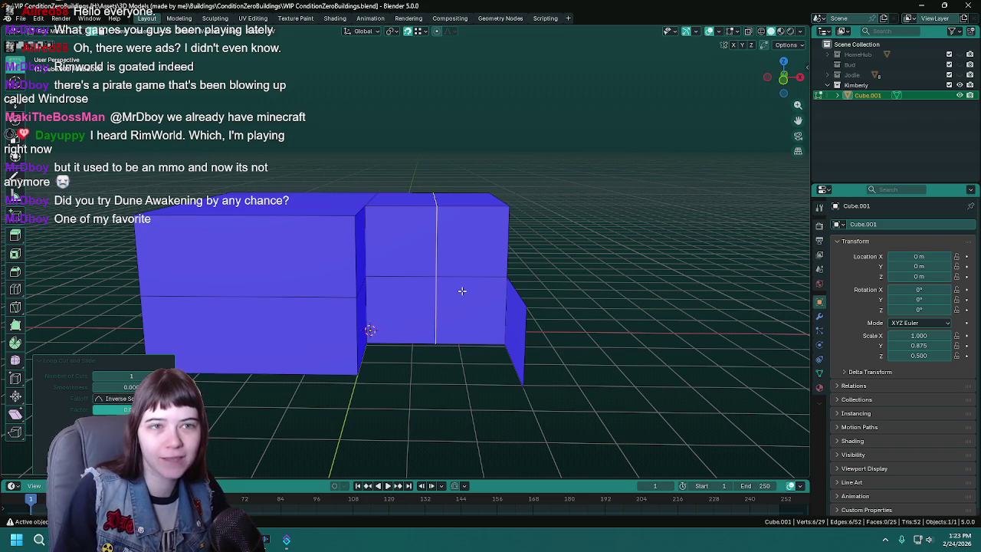
key("ctrl+s")
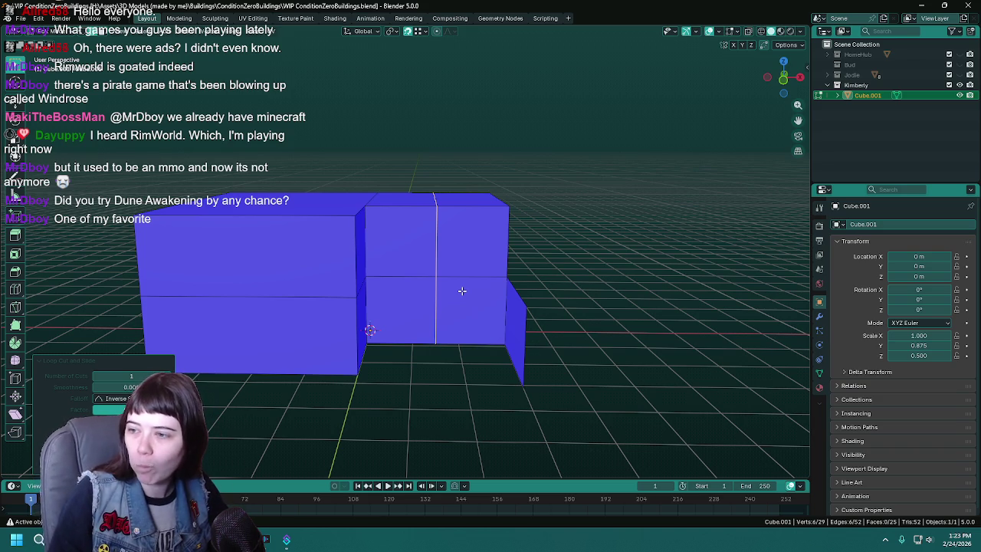
scroll(445, 286, "up", 2)
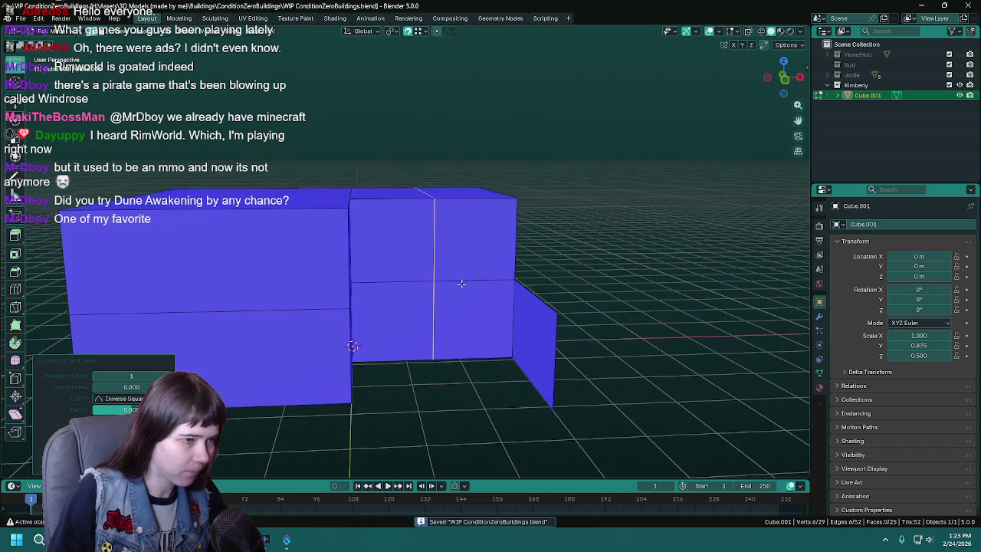
scroll(484, 293, "up", 1)
key("ctrl+s")
scroll(472, 290, "down", 1)
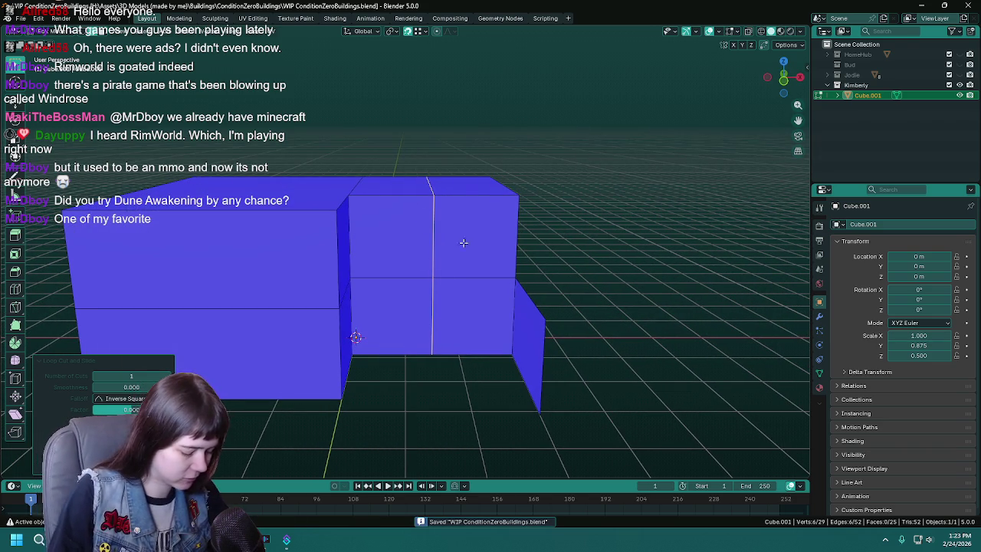
- Add two more vertical loop cuts, then delete the selected edge loop
left_click(479, 202)
left_click(404, 204)
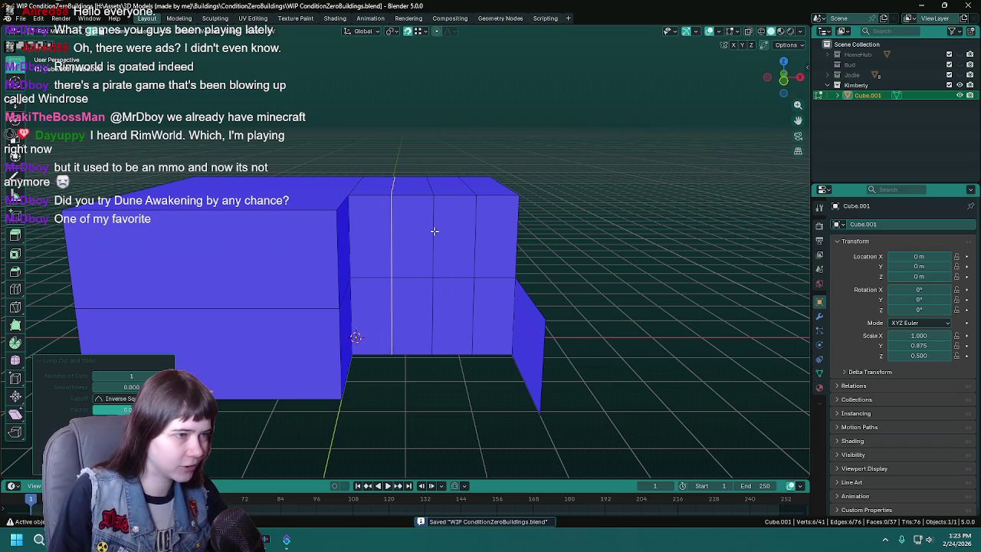
mouse_move(434, 231)
middle_mouse_down()
mouse_move(519, 227)
mouse_move(406, 231)
middle_mouse_up()
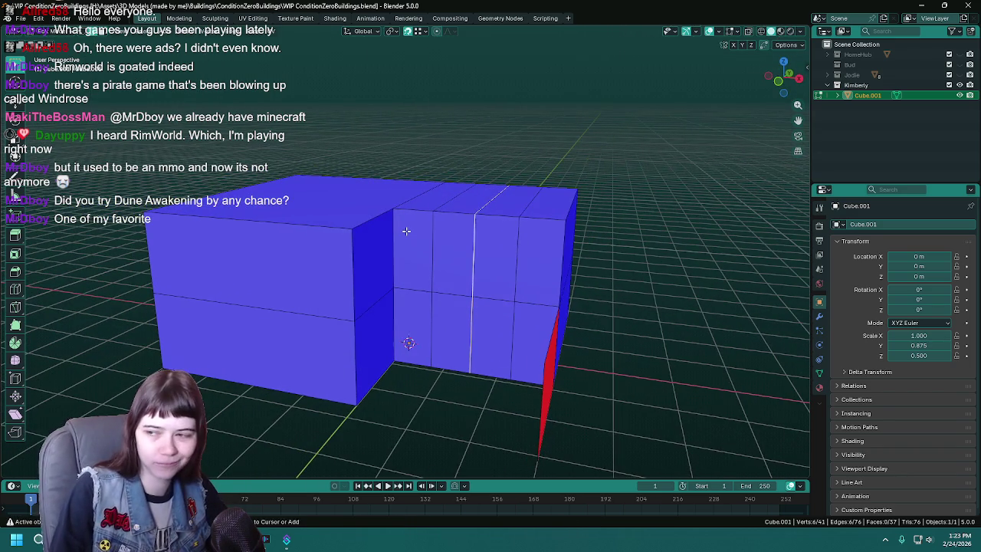
key("ctrl+s")
key("x")
left_click(377, 240)
- Undo the deletion and dissolve the extra edges on the right section
key("ctrl+z")
right_click(460, 314)
left_click(454, 322)
middle_click_drag(481, 325, 471, 298)
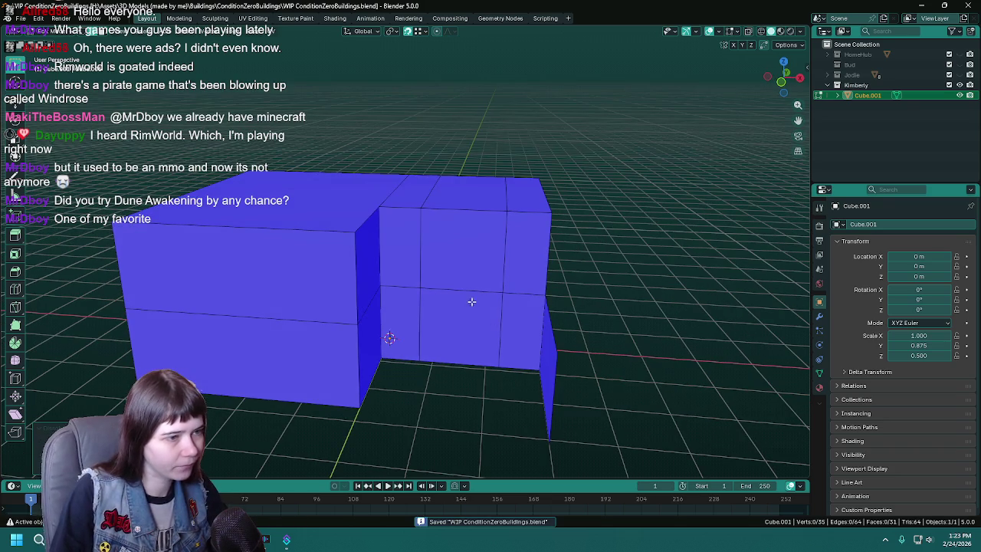
left_click(455, 300)
right_click(456, 301)
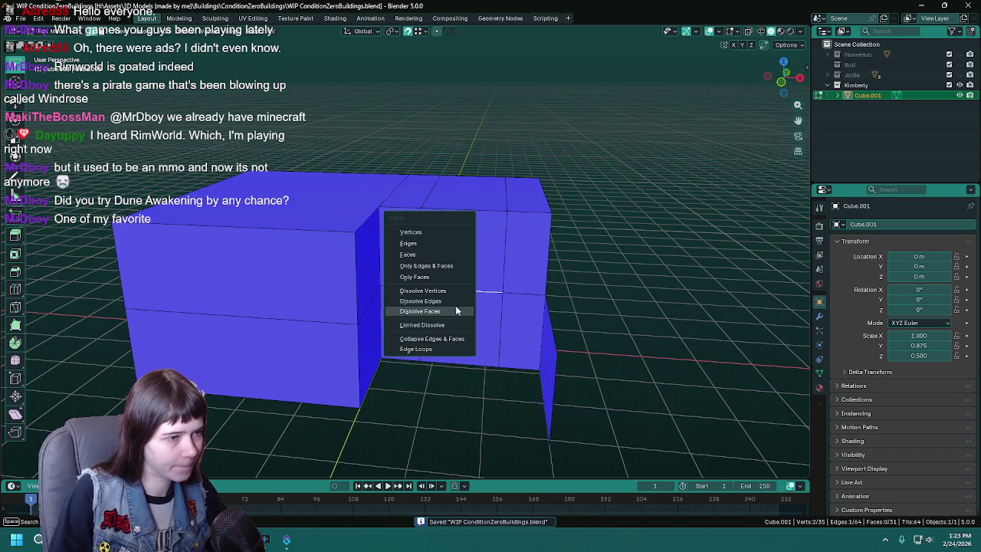
left_click(445, 310)
- Inset the middle front face of the right section
mouse_move(446, 307)
middle_mouse_down()
mouse_move(468, 303)
mouse_move(409, 320)
mouse_move(617, 315)
middle_mouse_up()
left_click(450, 302)
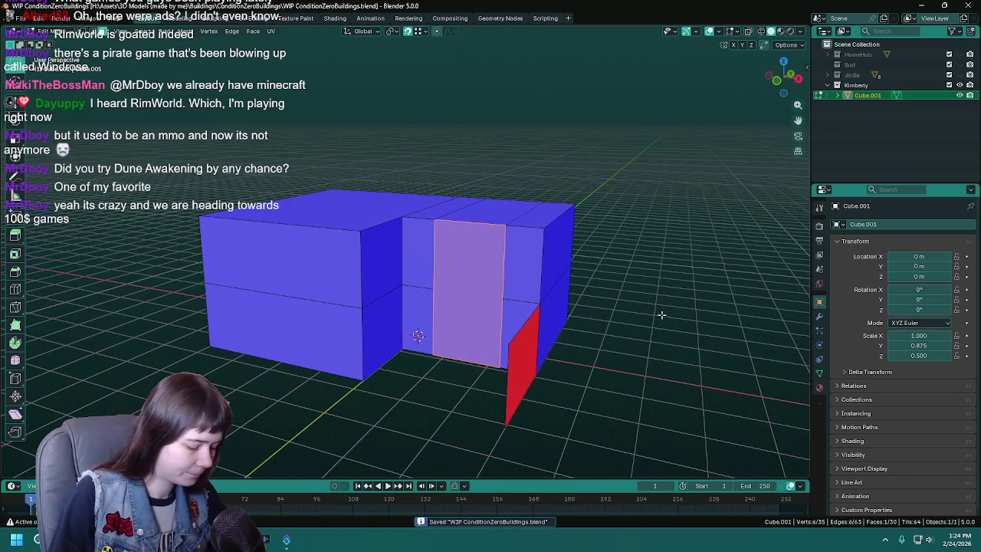
key("i")
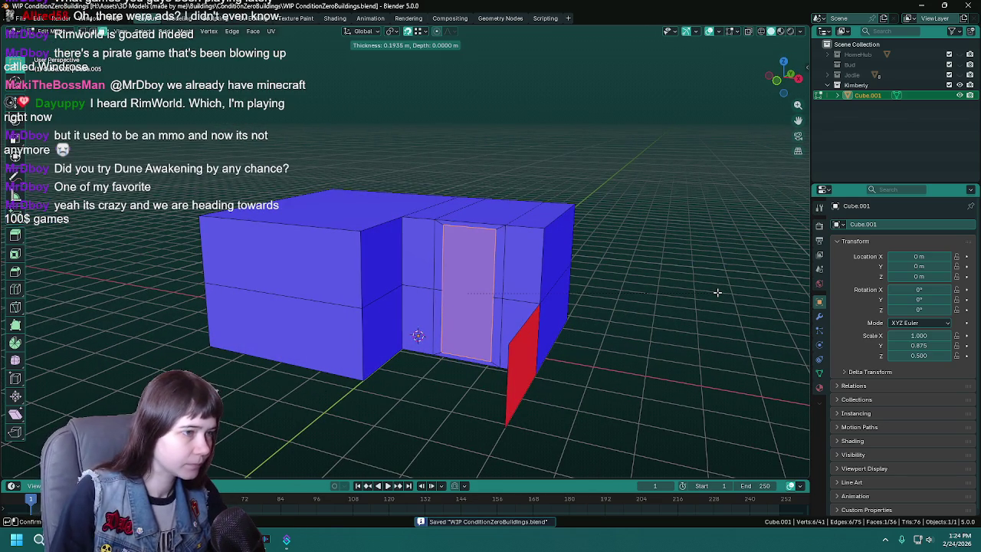
left_click(718, 292)
mouse_move(718, 292)
middle_mouse_down()
mouse_move(454, 310)
mouse_move(444, 288)
mouse_move(464, 289)
middle_mouse_up()
key("Tab")
- Cut a horizontal edge loop across the left section and save the file
key("Tab")
left_click(354, 304)
mouse_move(353, 304)
middle_mouse_down()
mouse_move(460, 304)
mouse_move(517, 285)
middle_mouse_up()
scroll(362, 287, "up", 2)
key("ctrl+r")
left_click(290, 269)
mouse_move(593, 324)
middle_mouse_down()
mouse_move(533, 312)
mouse_move(565, 325)
mouse_move(538, 324)
middle_mouse_up()
right_click(533, 312)
left_click(540, 321)
key("ctrl+s")
key("Tab")
scroll(568, 328, "down", 4)
- Delete the old block and add a fresh cube
key("Delete")
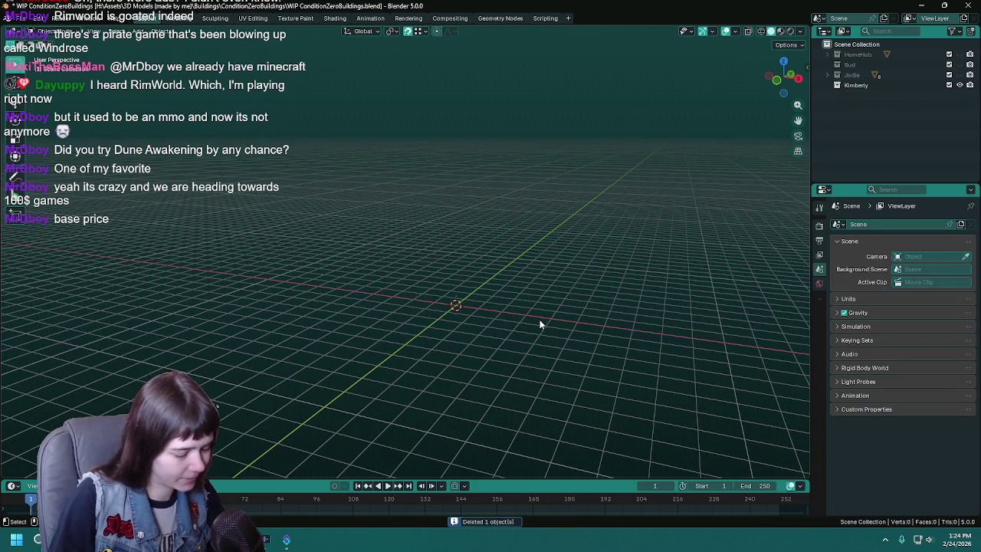
key("ctrl+s")
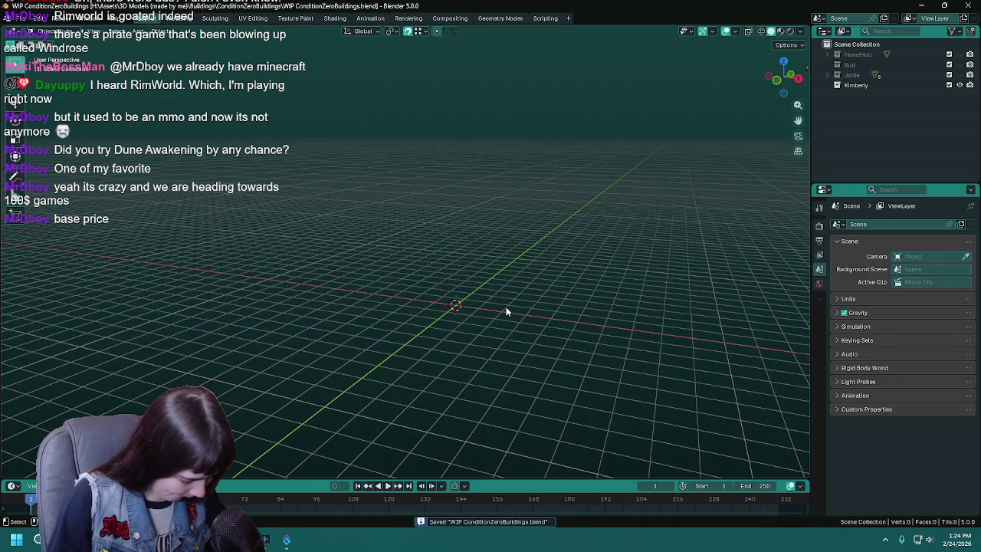
middle_click_drag(485, 304, 413, 307)
key("shift+a")
left_click(460, 319)
- Raise the cube 1 m on Z and set its origin to the 3D cursor
key("g")
key("z")
key("1")
key("Return")
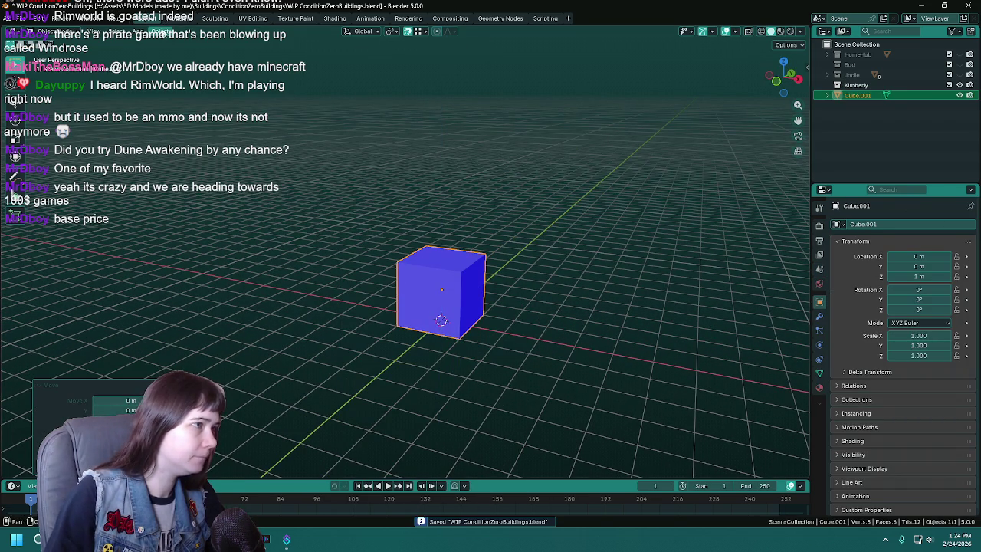
left_click(159, 31)
left_click(302, 76)
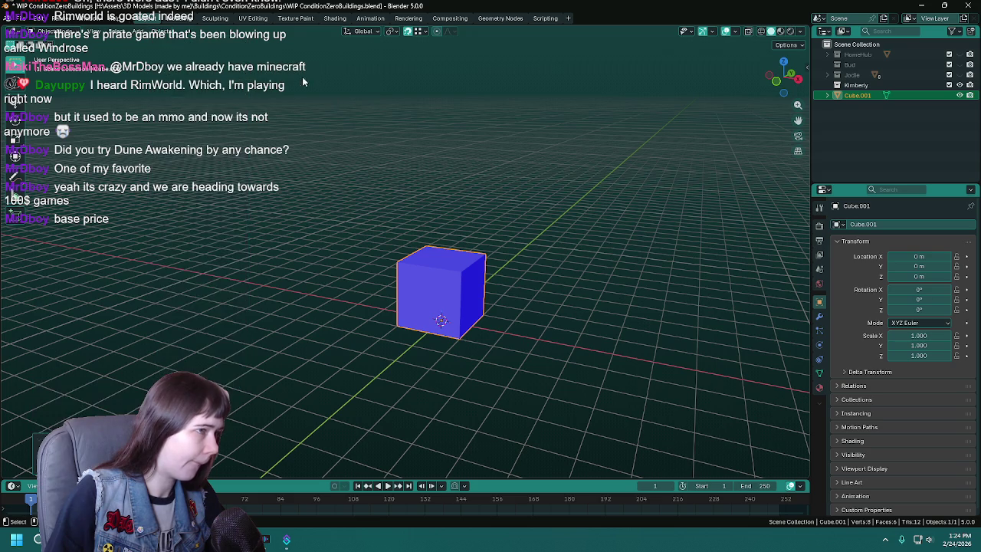
key("ctrl+s")
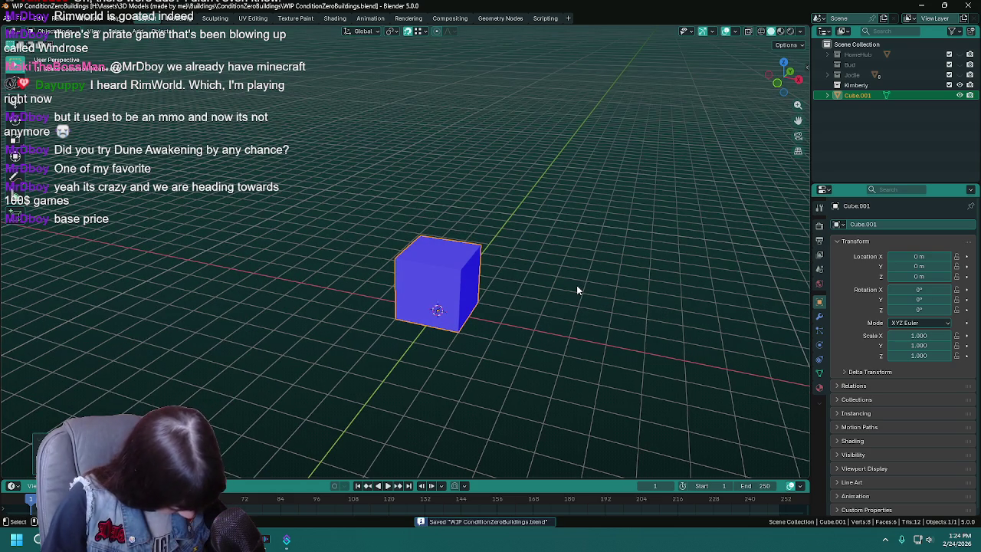
- Double the cube's size and move it to X −5 m
type("s")
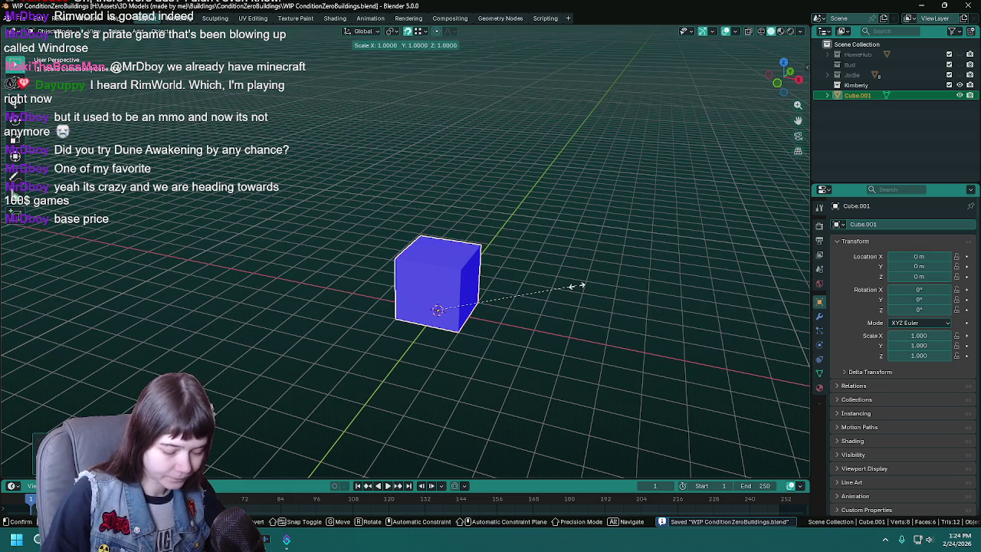
type("2")
key("Return")
mouse_move(572, 286)
middle_mouse_down()
mouse_move(571, 315)
mouse_move(545, 311)
mouse_move(570, 301)
mouse_move(542, 289)
mouse_move(579, 274)
middle_mouse_up()
key("ctrl+s")
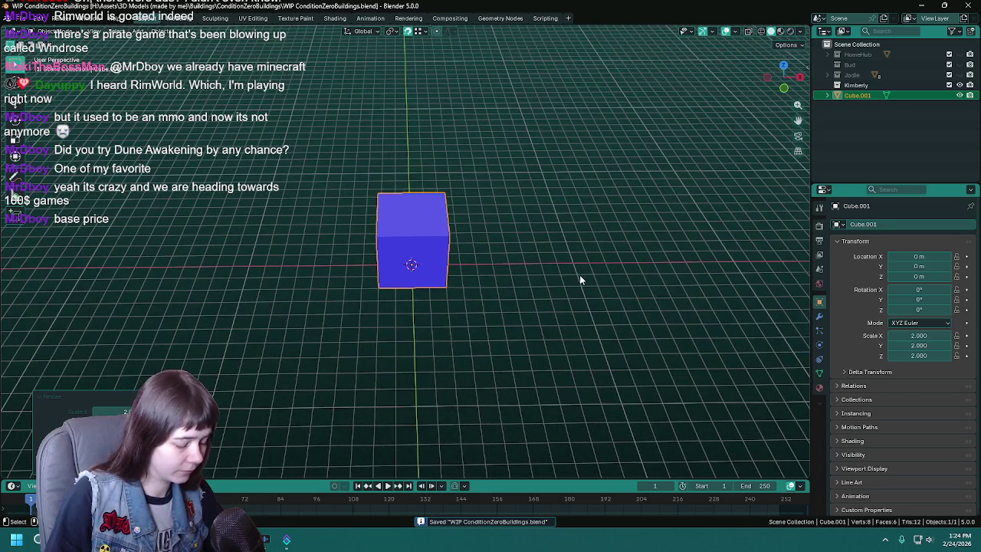
key("g")
key("x")
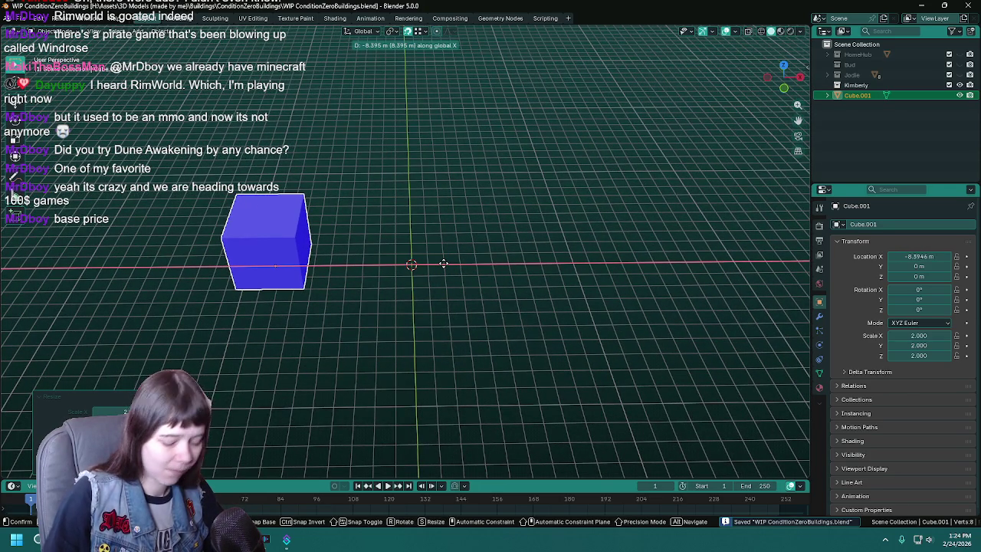
type("-5")
key("Return")
- In top view, stretch the box 2× along X and 2.5× along Y
mouse_move(442, 262)
middle_mouse_down()
mouse_move(549, 270)
mouse_move(516, 256)
middle_mouse_up()
key("KP_7")
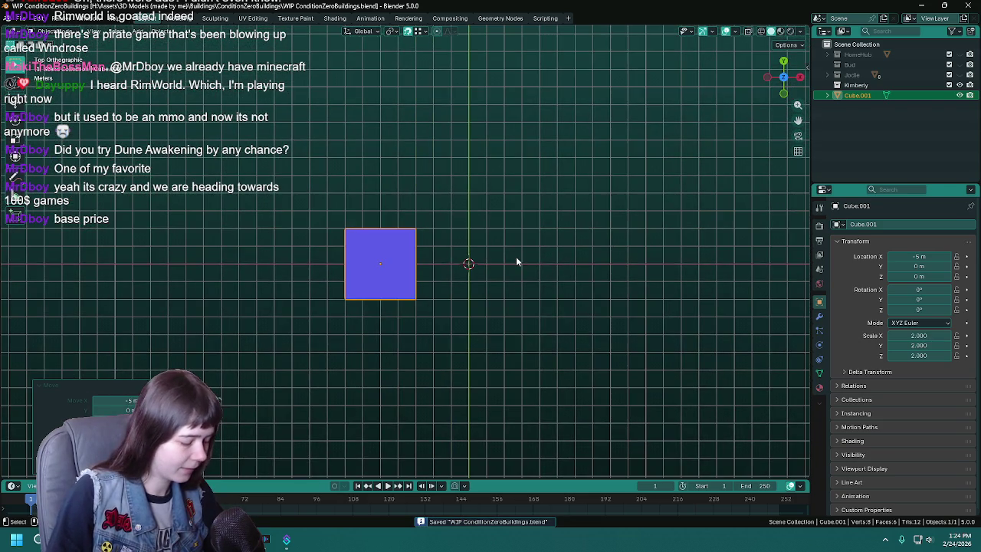
key("s")
key("x")
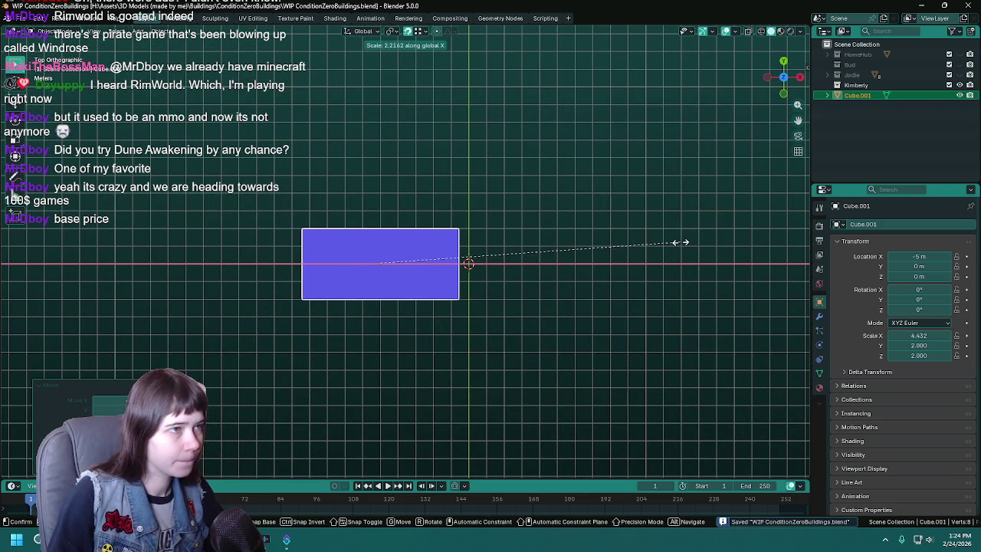
key("2")
key("Return")
key("s")
key("y")
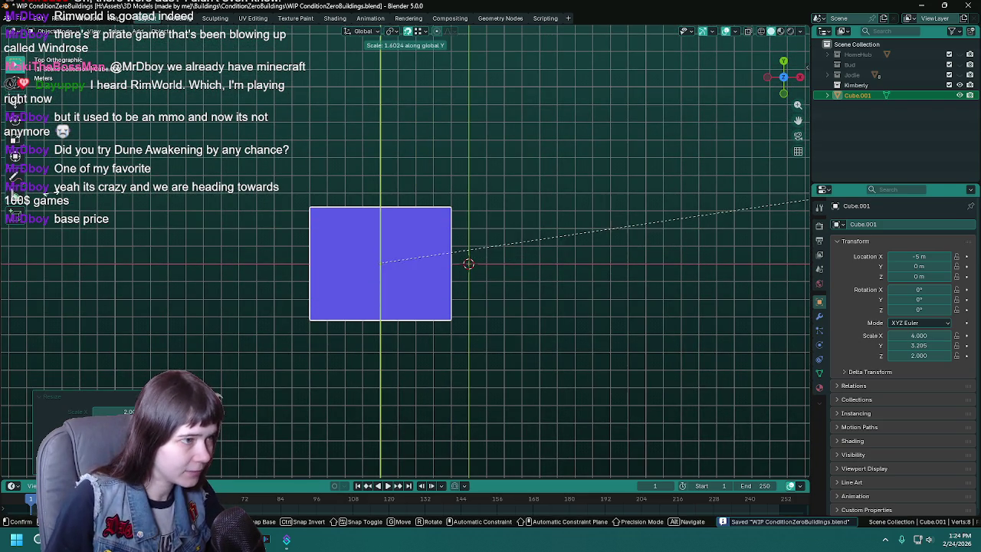
type("2.5")
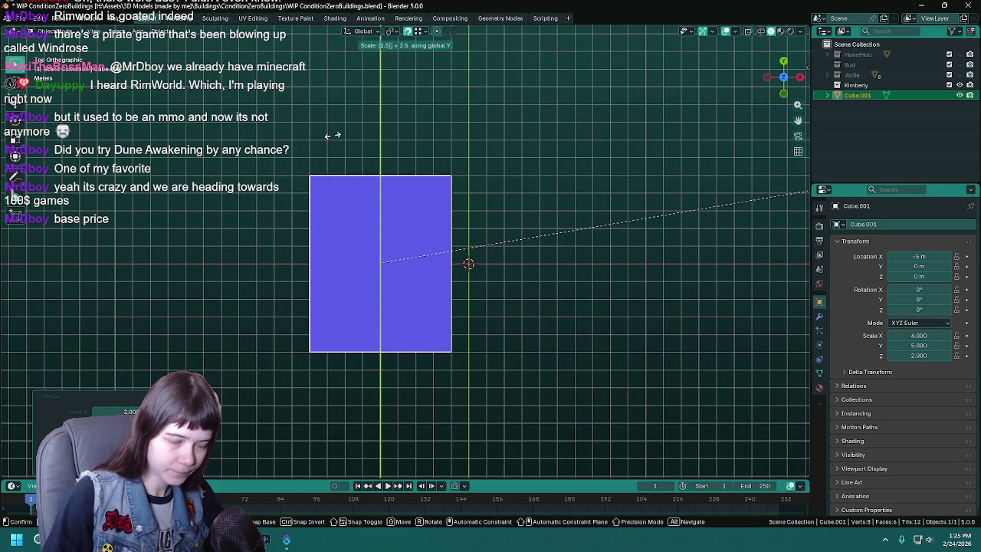
key("Return")
key("ctrl+s")
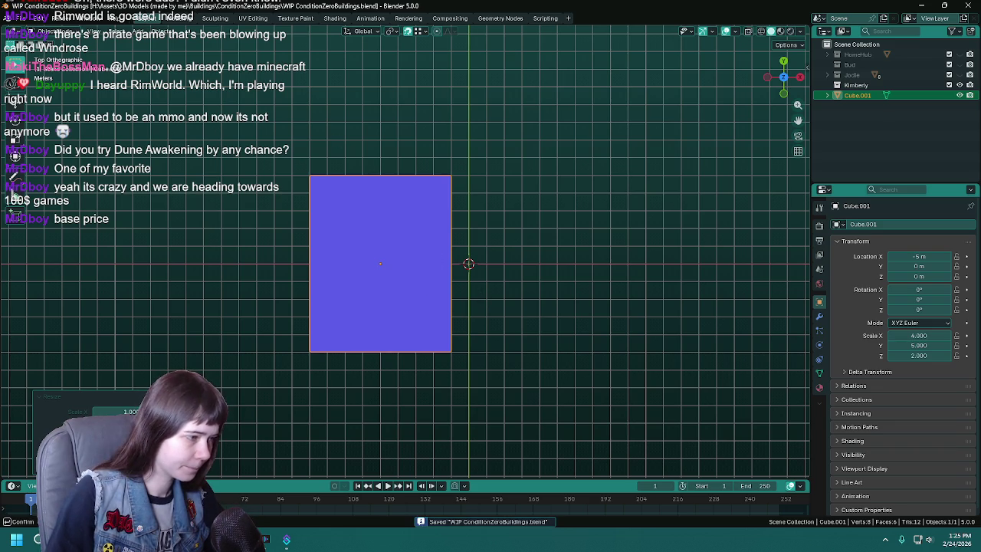
- Lengthen the box a further 1.2× along Y and save the blend file
type("sy1.2")
key("Return")
mouse_move(553, 350)
middle_mouse_down()
mouse_move(444, 269)
mouse_move(497, 252)
mouse_move(437, 313)
mouse_move(447, 304)
middle_mouse_up()
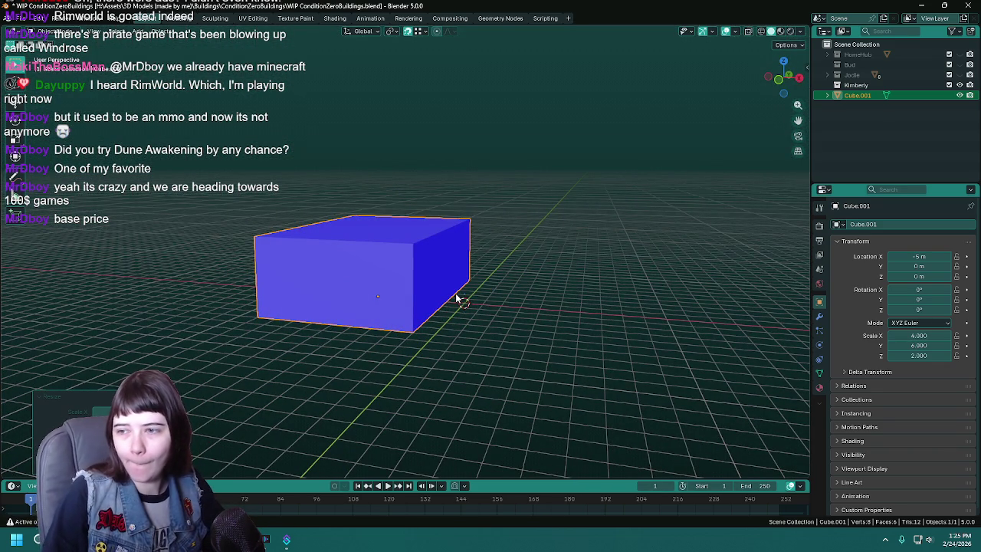
key("ctrl+s")
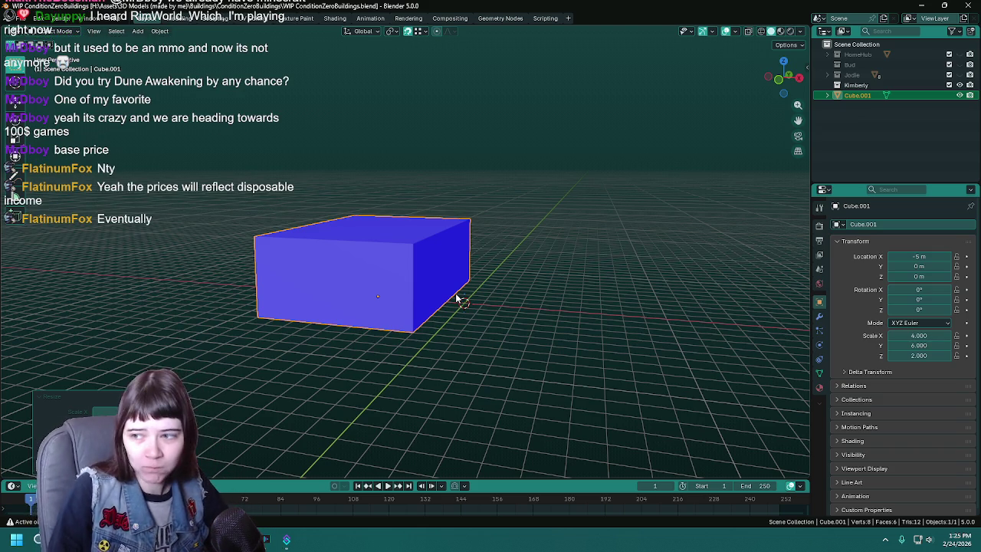
mouse_move(402, 285)
middle_mouse_down()
mouse_move(436, 272)
mouse_move(413, 253)
mouse_move(433, 256)
middle_mouse_up()
key("ctrl+s")
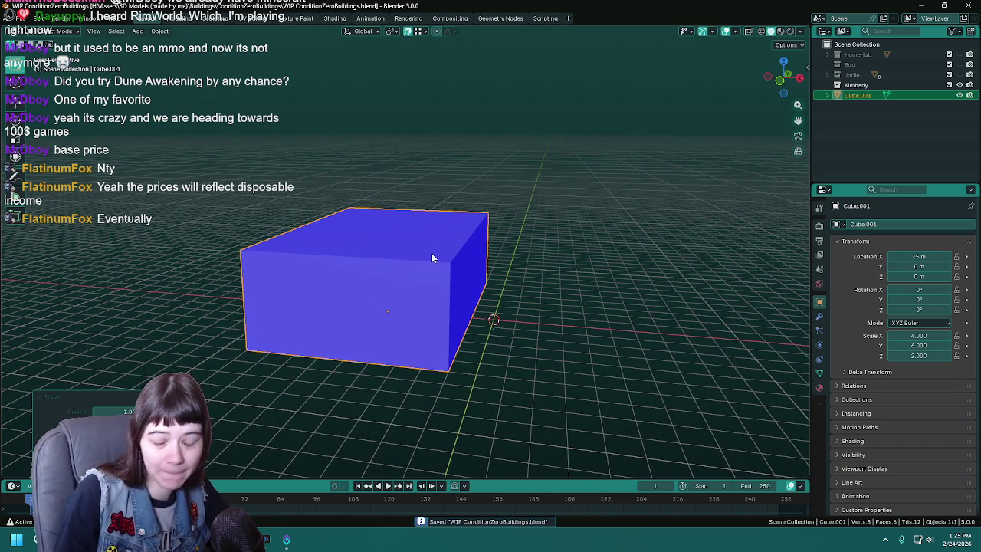
middle_click_drag(433, 259, 409, 278)
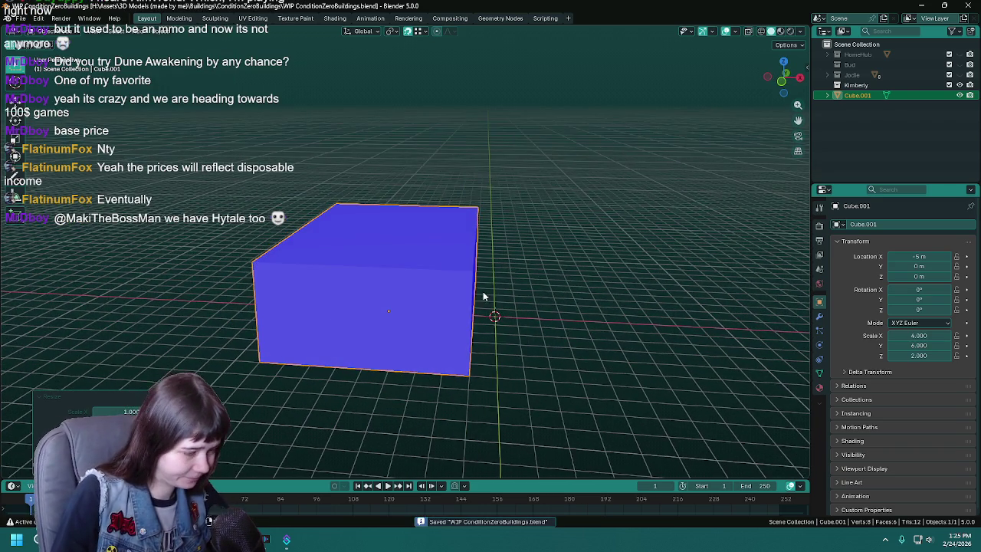
key("Tab")
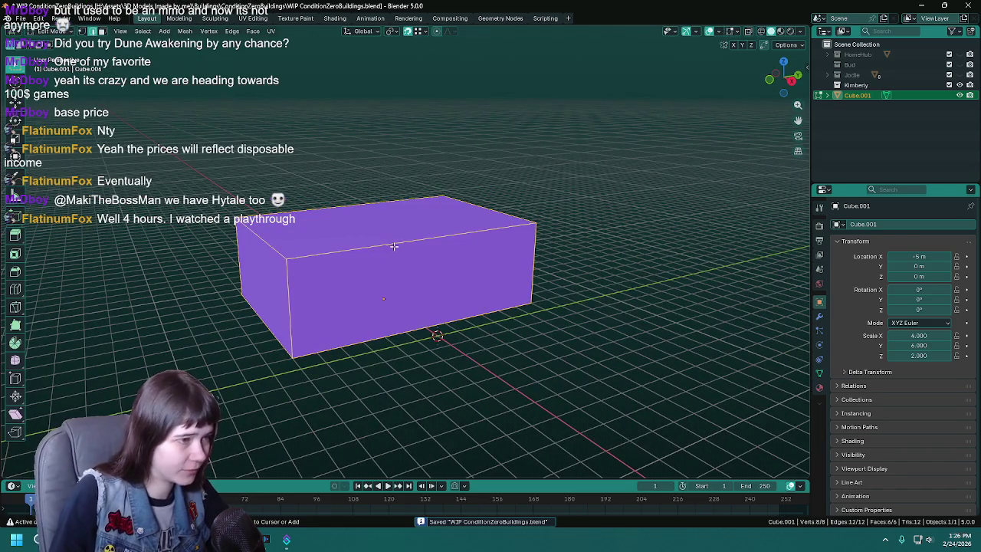
- Add two centred loop cuts around the box, then dissolve the unwanted one
key("ctrl+r")
left_click(375, 253)
right_click(356, 249)
key("ctrl+r")
left_click(356, 249)
right_click(356, 249)
mouse_move(357, 264)
middle_mouse_down()
mouse_move(407, 252)
mouse_move(486, 270)
mouse_move(445, 266)
middle_mouse_up()
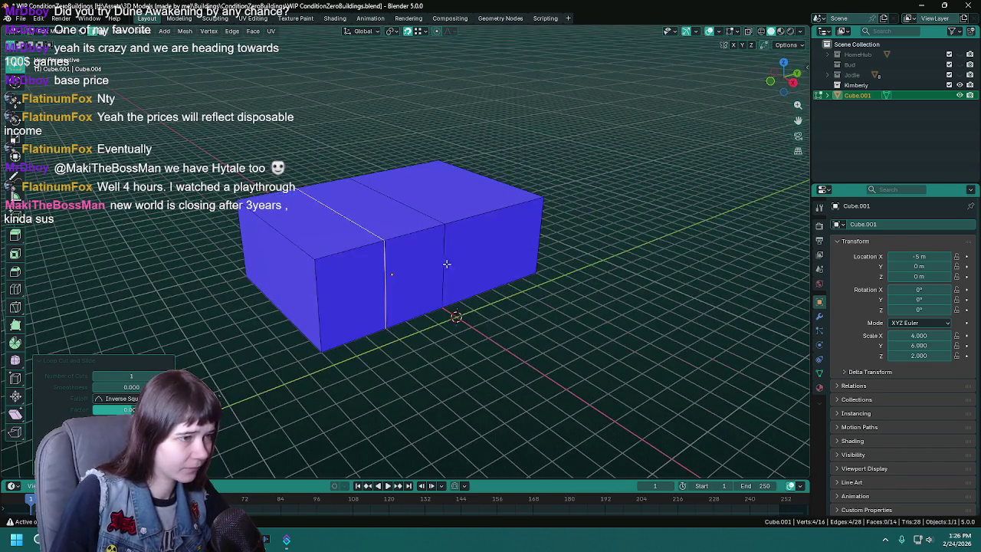
left_click(444, 256)
left_click(443, 256, "alt")
key("x")
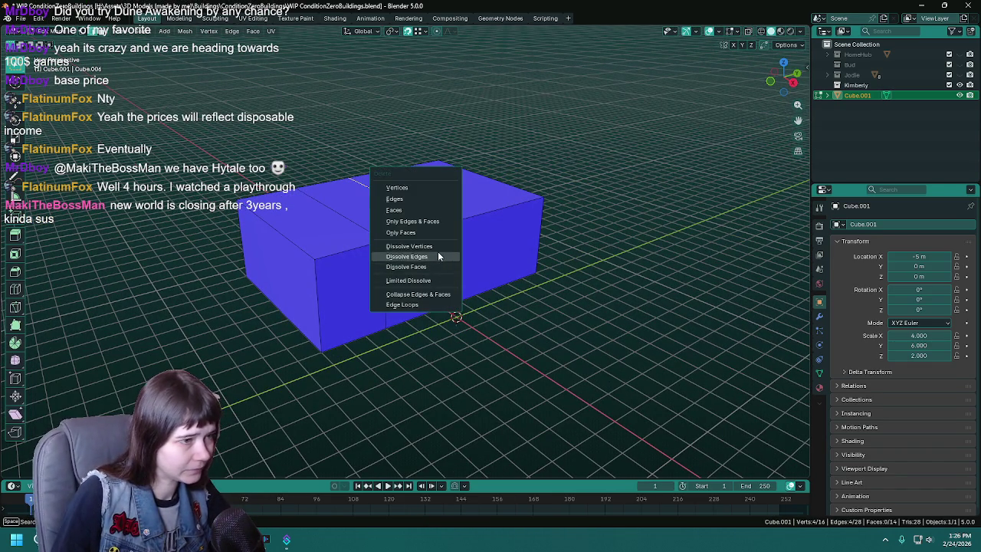
left_click(437, 256)
key("ctrl+s")
- Extrude the box's end face 5 m along X to form the L-shape
mouse_move(437, 271)
middle_mouse_down()
mouse_move(455, 254)
mouse_move(499, 267)
mouse_move(496, 281)
mouse_move(481, 279)
middle_mouse_up()
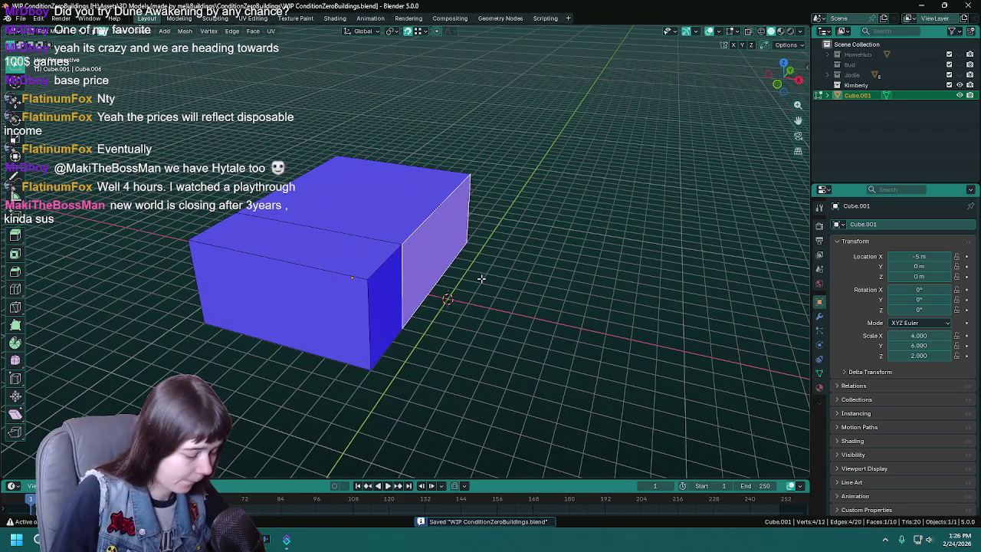
key("e")
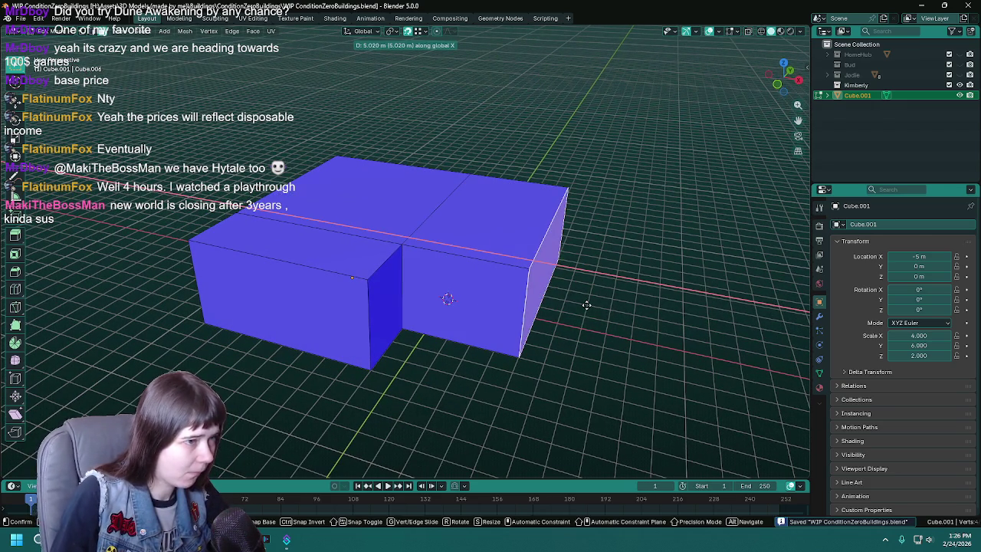
left_click(605, 307)
middle_click_drag(602, 305, 516, 294)
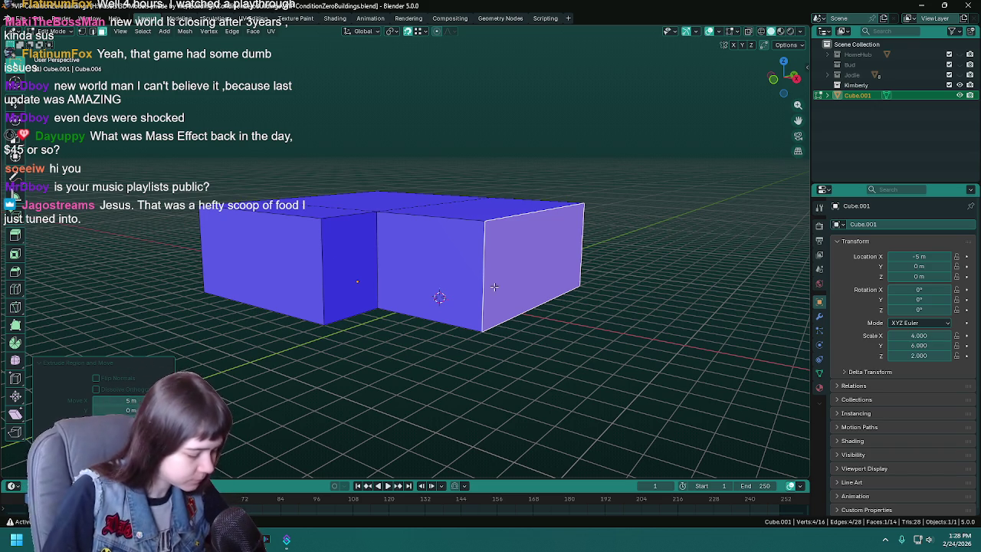
middle_click_drag(505, 290, 347, 267)
- Add a UV sphere at the origin and raise its ring count to 16
key("ctrl+s")
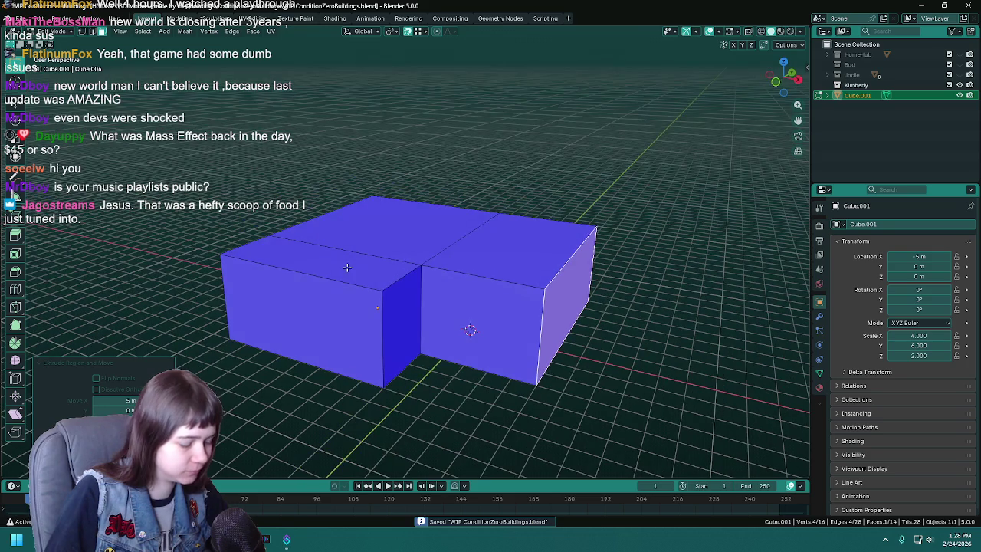
key("Tab")
key("shift+a")
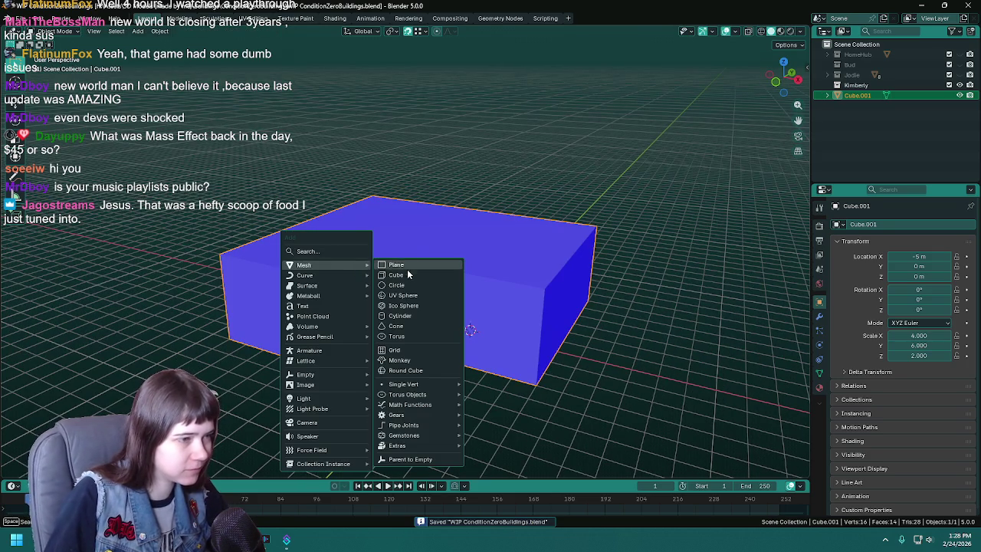
left_click(421, 296)
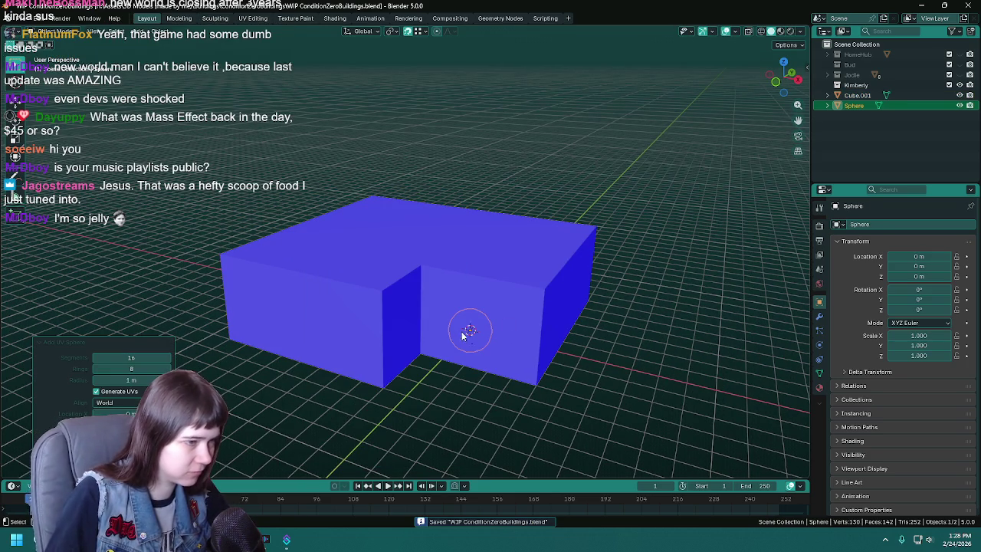
key("g")
key("z")
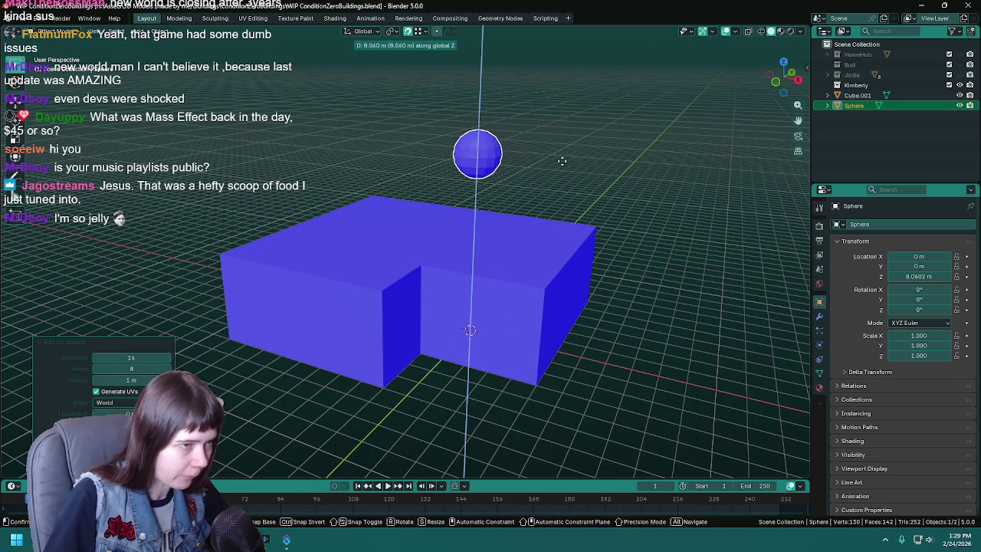
key("Escape")
left_click_drag(149, 368, 191, 357)
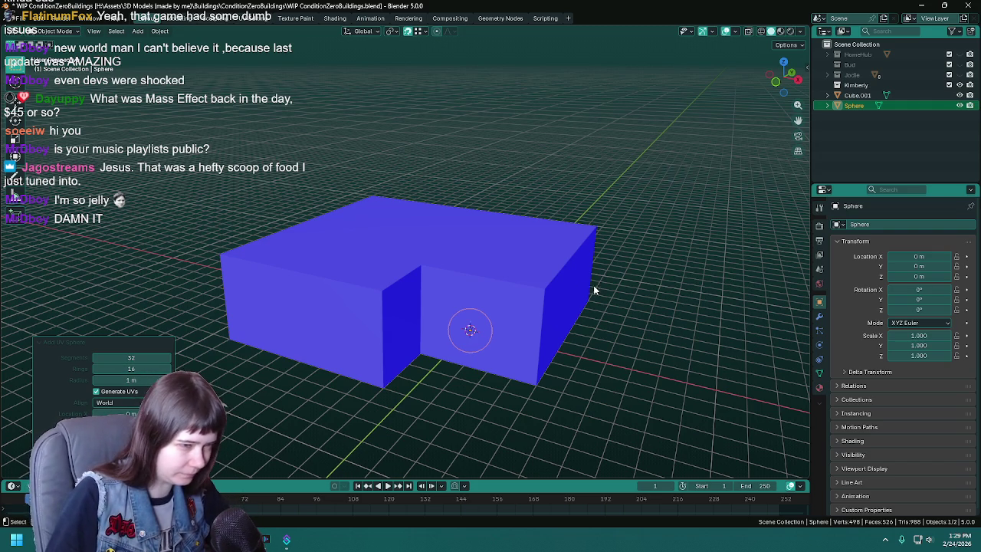
- Move the sphere up 10 m along Z, then back down 3 to 7 m
key("g")
key("z")
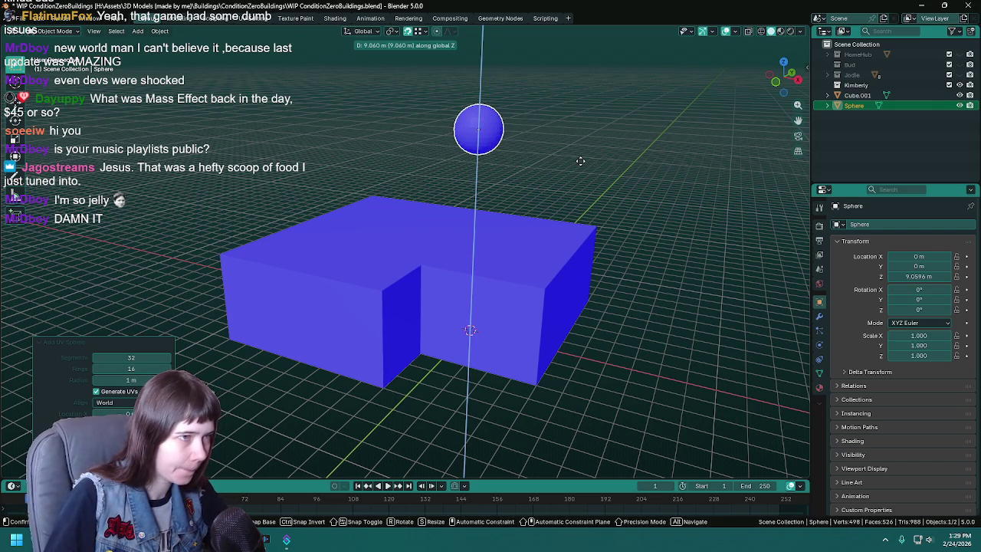
type("10")
key("Return")
mouse_move(580, 164)
middle_mouse_down()
mouse_move(434, 130)
mouse_move(455, 147)
mouse_move(670, 143)
middle_mouse_up()
key("g")
key("z")
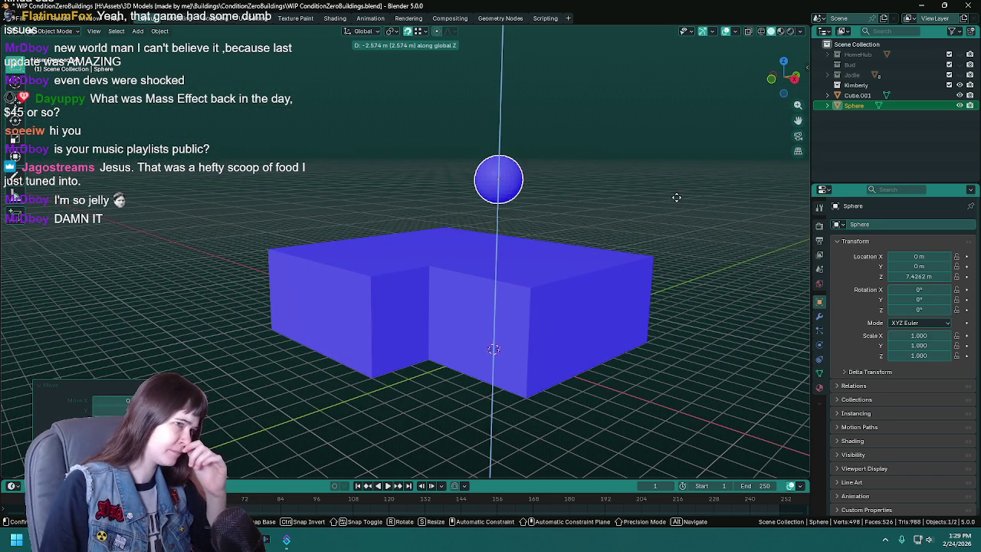
type("-3")
key("Return")
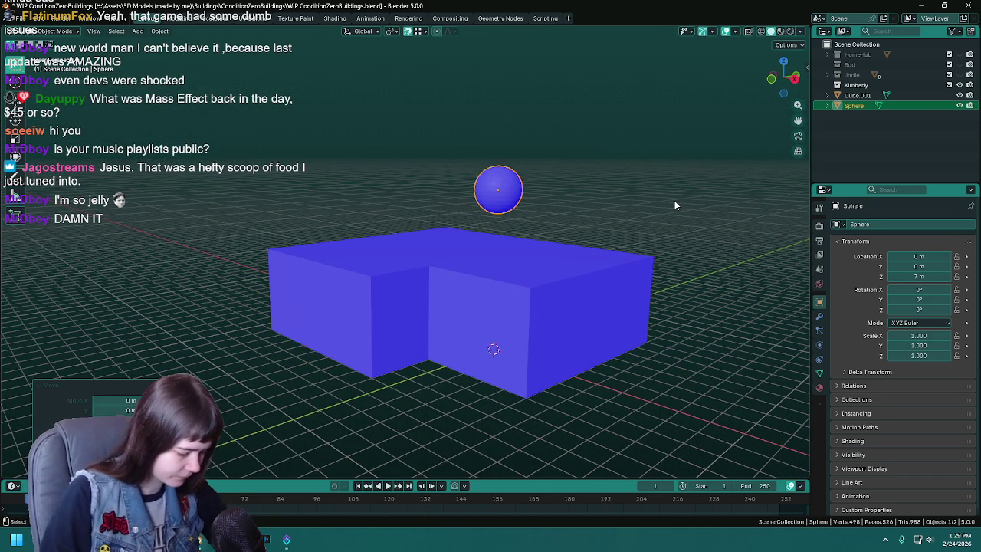
- Scale the sphere to 3, flatten its height to 1.5, and save
key("s")
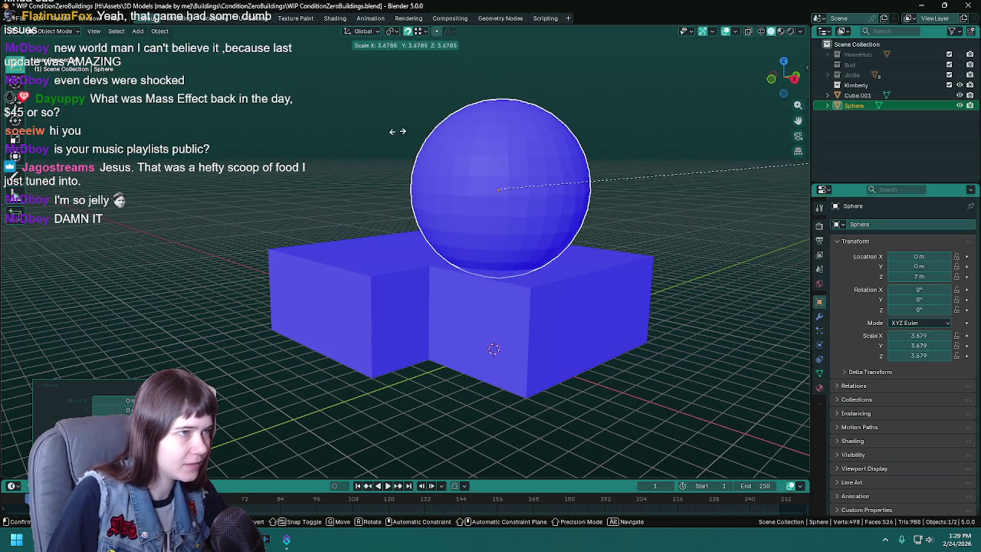
key("Escape")
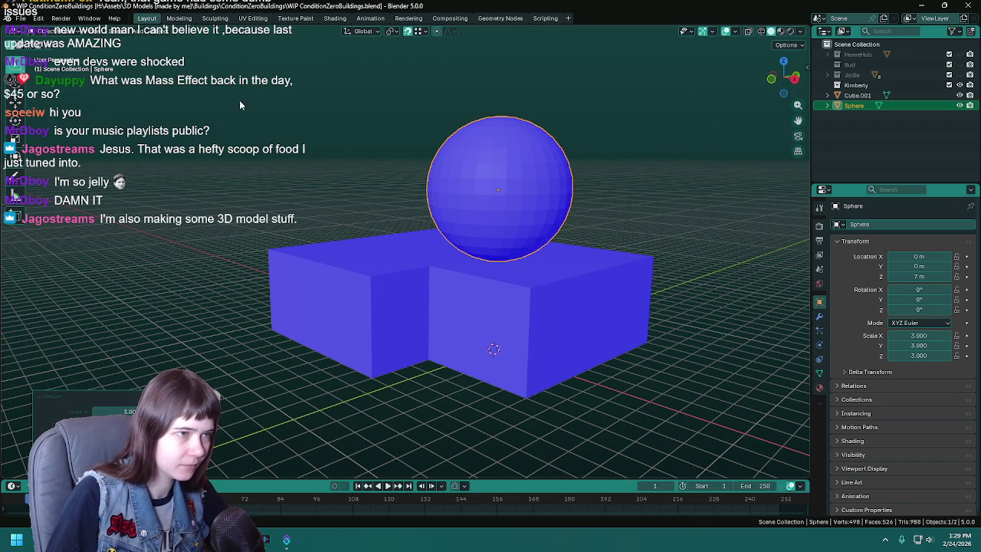
key("s")
key("z")
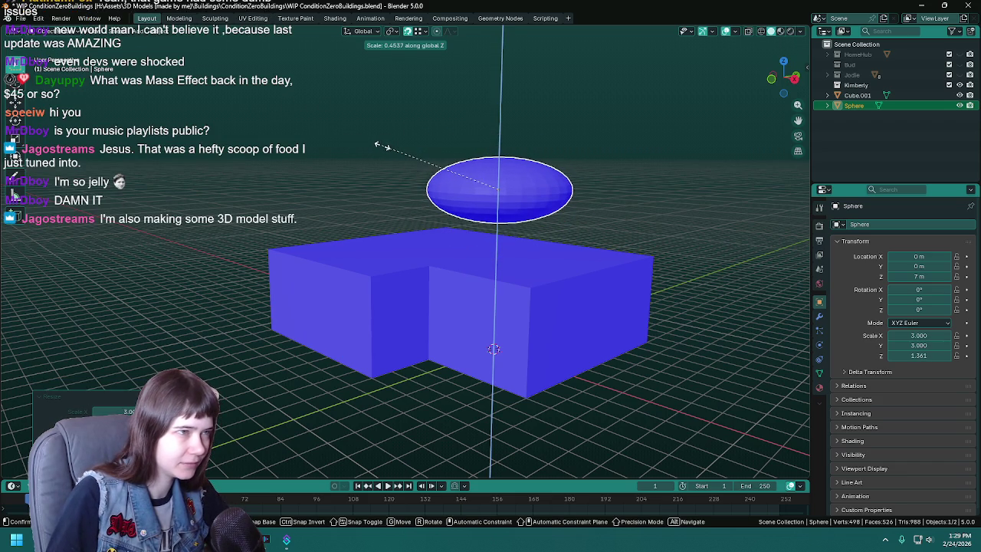
type("1.5")
key("Return")
key("ctrl+s")
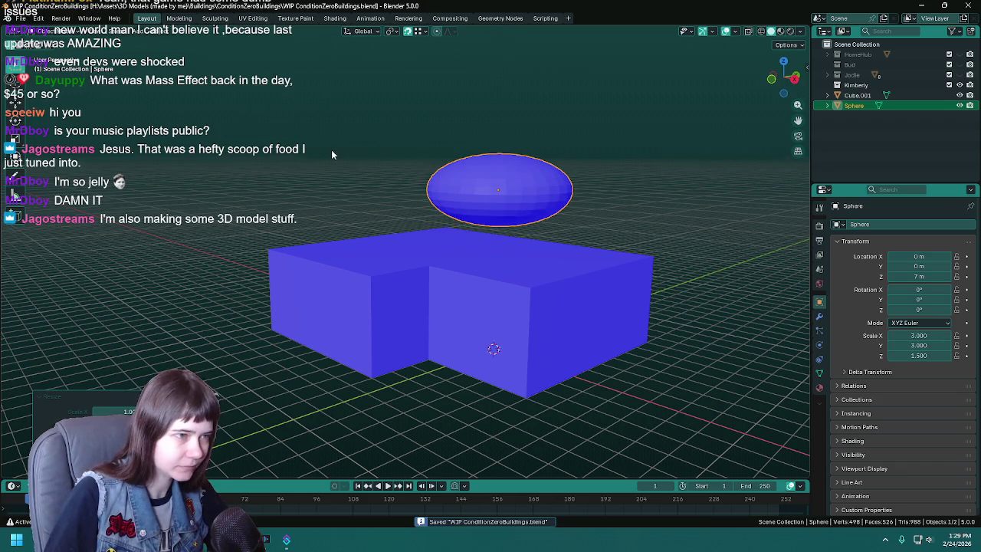
middle_click_drag(327, 145, 362, 164)
key("KP_7")
key("g")
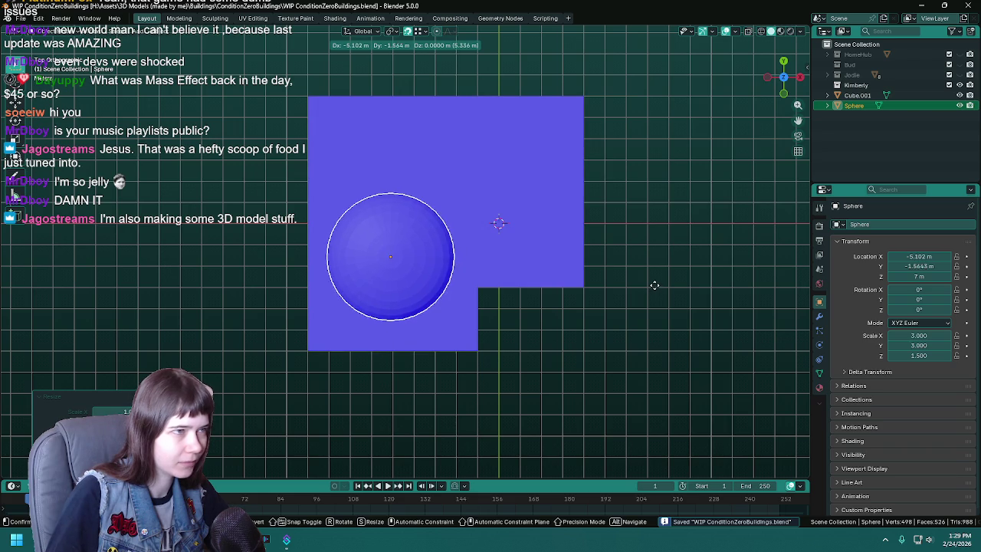
- Position the sphere at X −5 m, Y −1.5 m over the block's left part
left_click(630, 293)
type("-5")
key("Return")
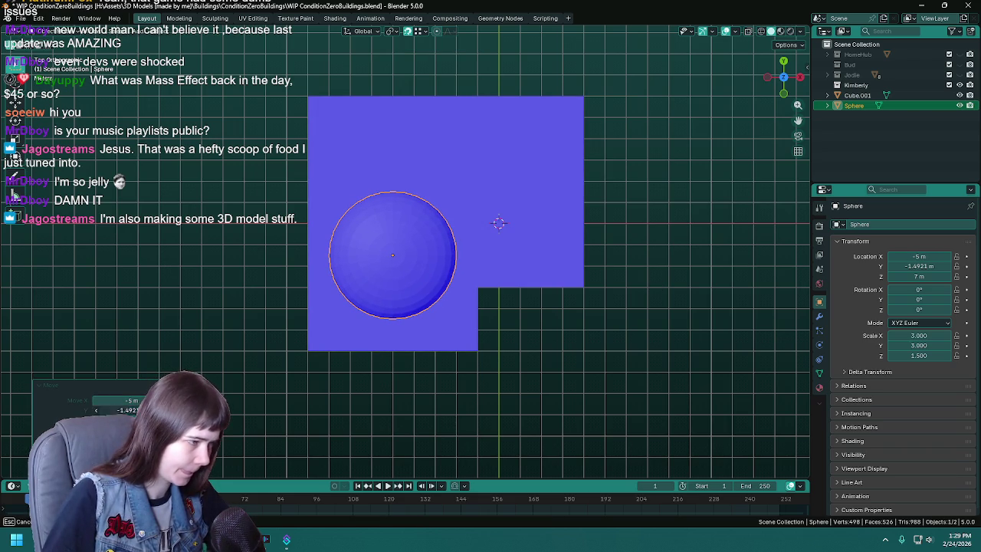
key("Return")
key("ctrl+s")
- Scale the sphere by 2 to 6 × 6 × 3 and enter Edit Mode
key("s")
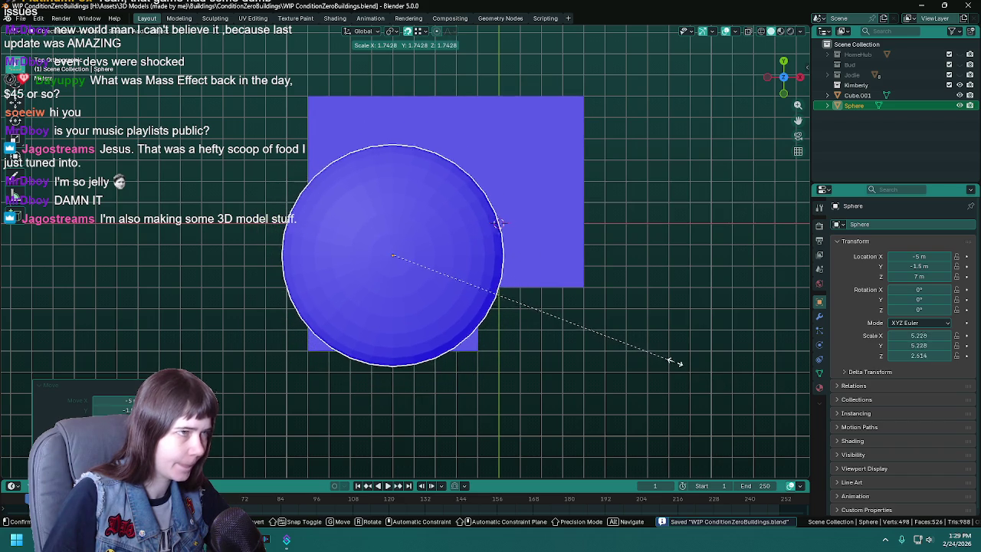
type("2")
key("Return")
mouse_move(669, 381)
middle_mouse_down()
mouse_move(588, 263)
mouse_move(631, 202)
mouse_move(620, 197)
middle_mouse_up()
key("ctrl+s")
key("s")
key("z")
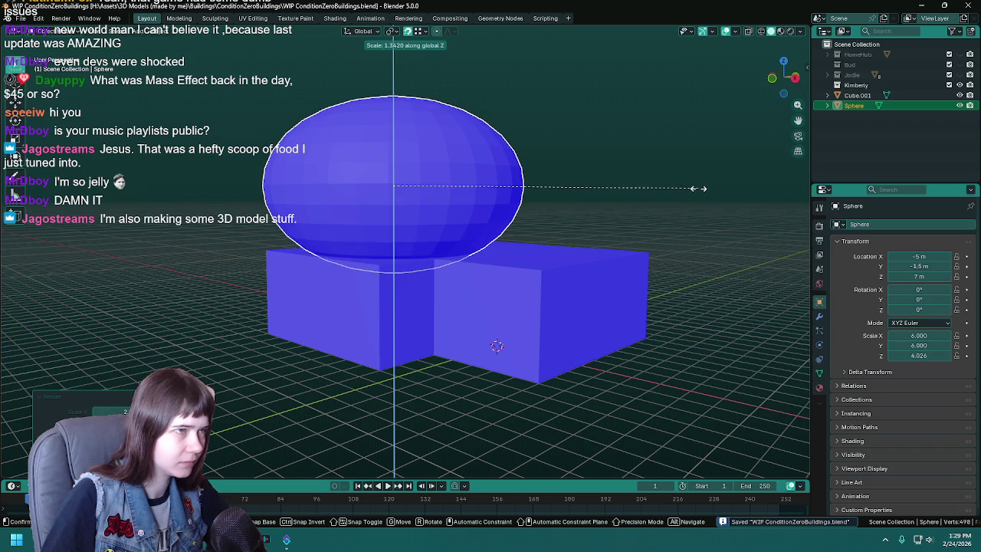
key("Escape")
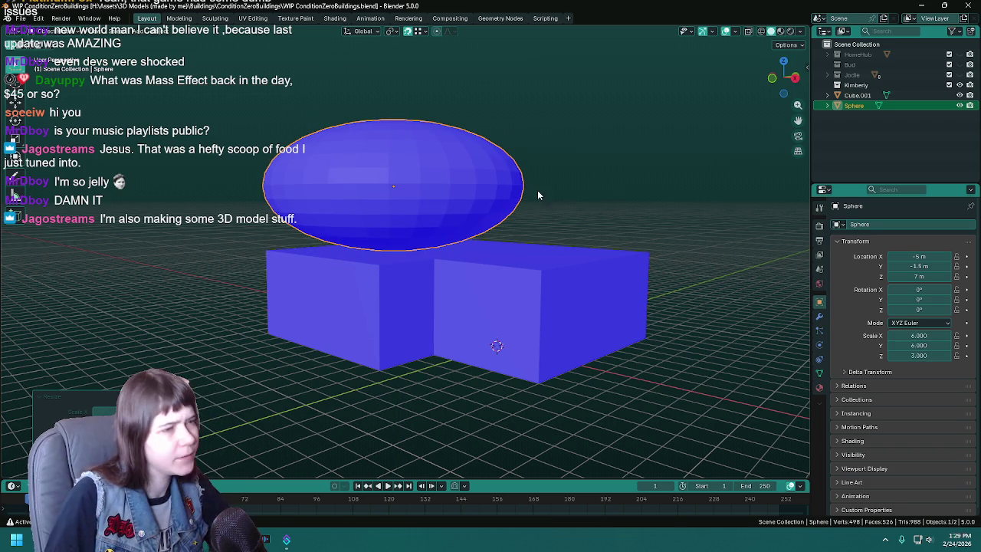
key("Tab")
- In wireframe front view, select the sphere's upper half and separate it into Sphere.001
key("z")
left_click(500, 199)
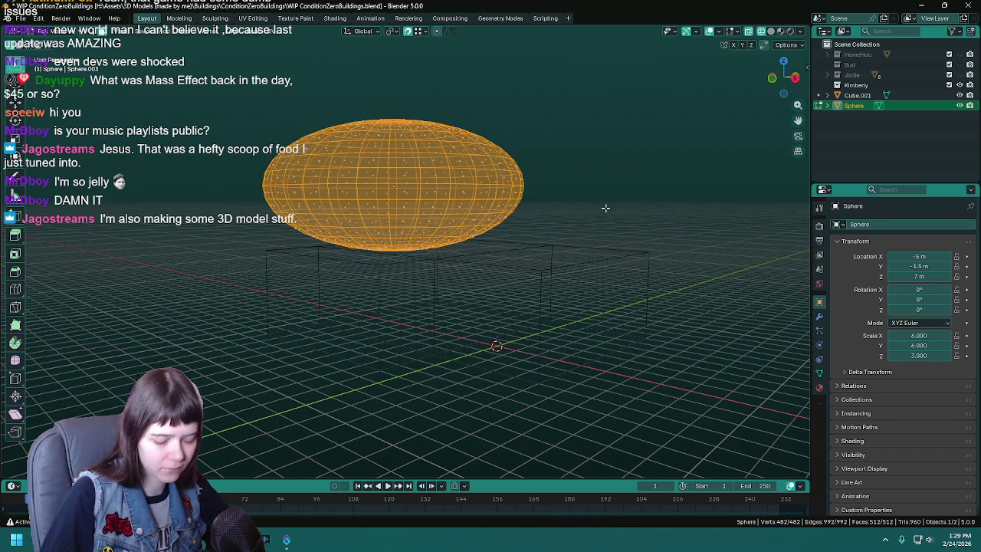
key("KP_1")
left_click_drag(193, 103, 565, 190)
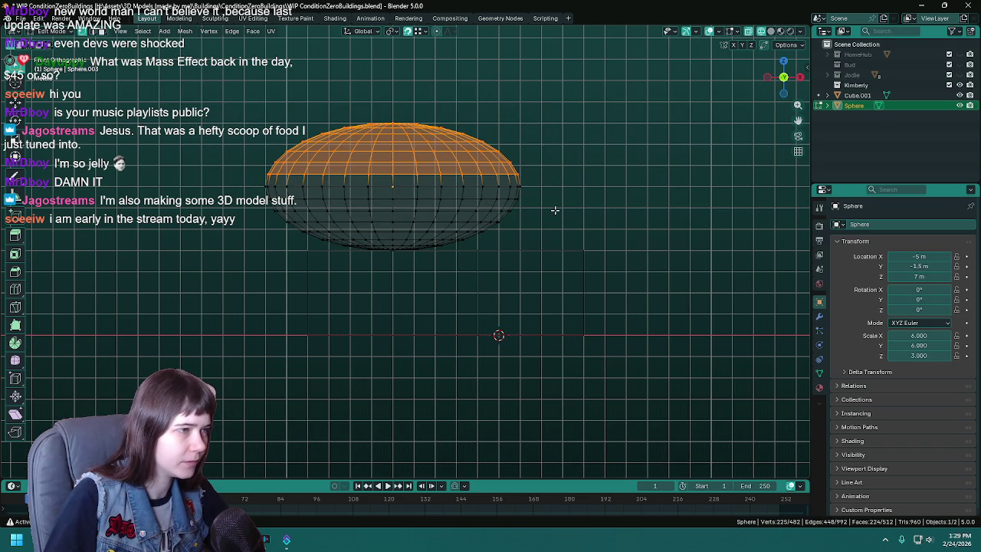
left_click_drag(173, 105, 569, 192)
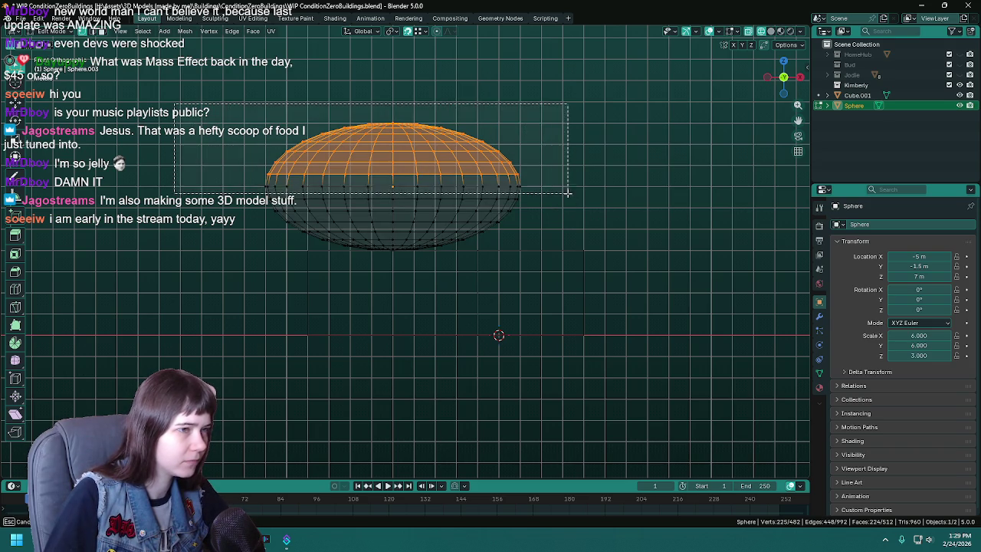
key("p")
left_click(514, 181)
key("Tab")
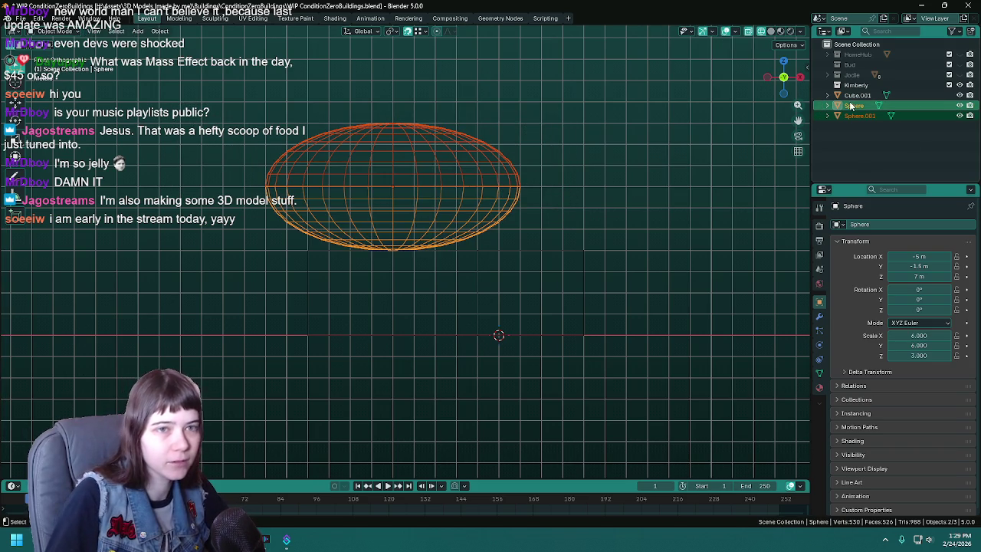
- Move the pieces into one collection and delete the bottom half sphere
left_click(853, 106)
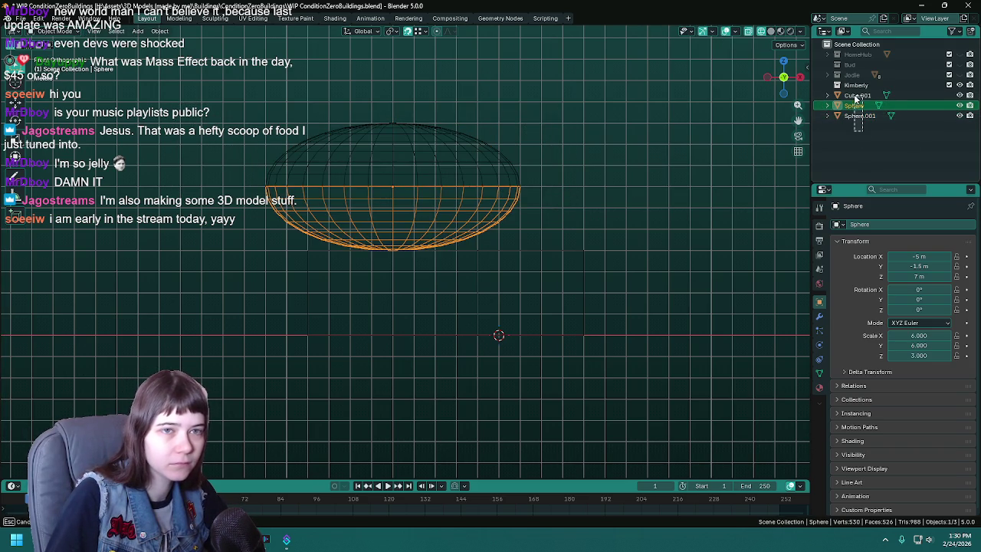
left_click_drag(855, 98, 856, 85)
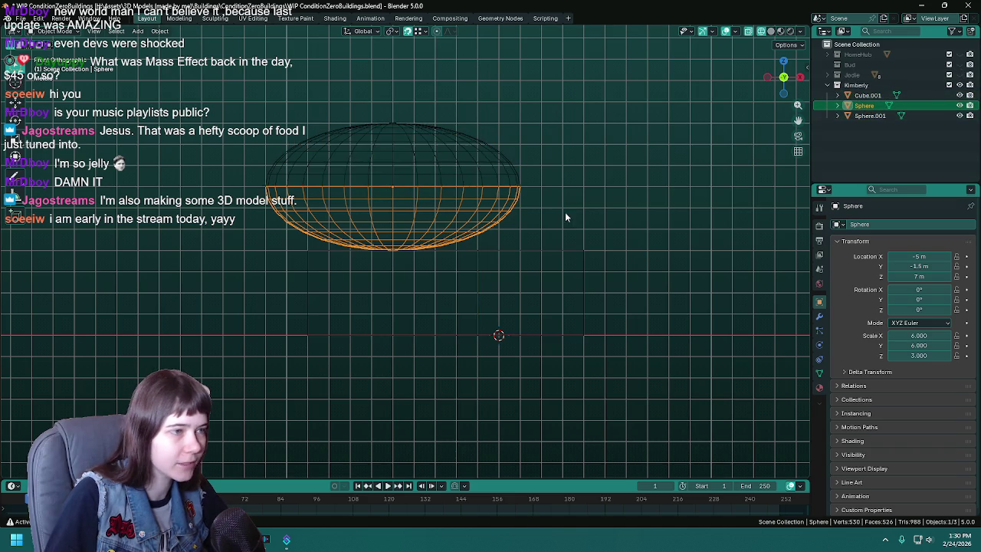
scroll(563, 207, "up", 2)
scroll(536, 192, "up", 1, "shift")
scroll(511, 184, "up", 1)
left_click(508, 186)
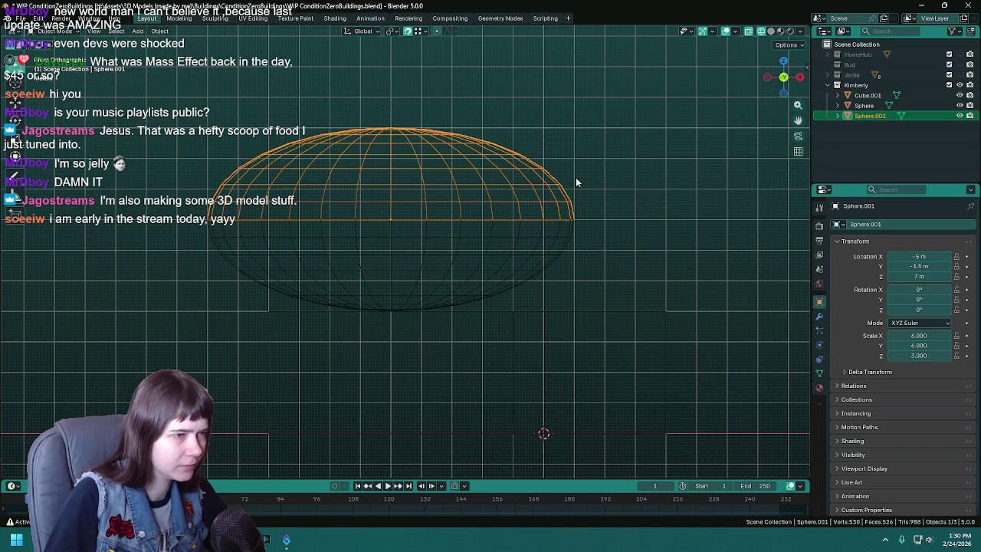
key("ctrl+s")
left_click(863, 105)
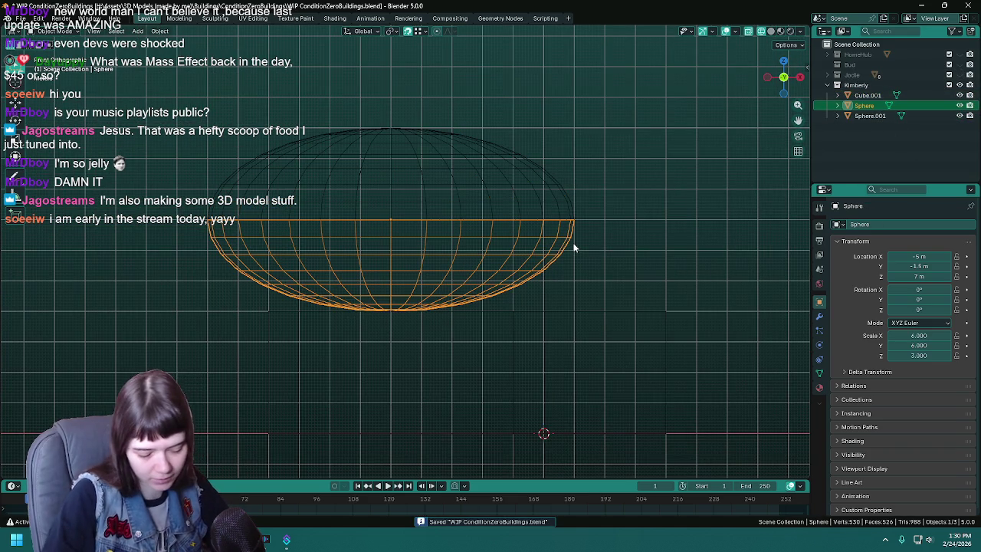
key("Delete")
scroll(546, 164, "up", 1)
left_click(542, 155)
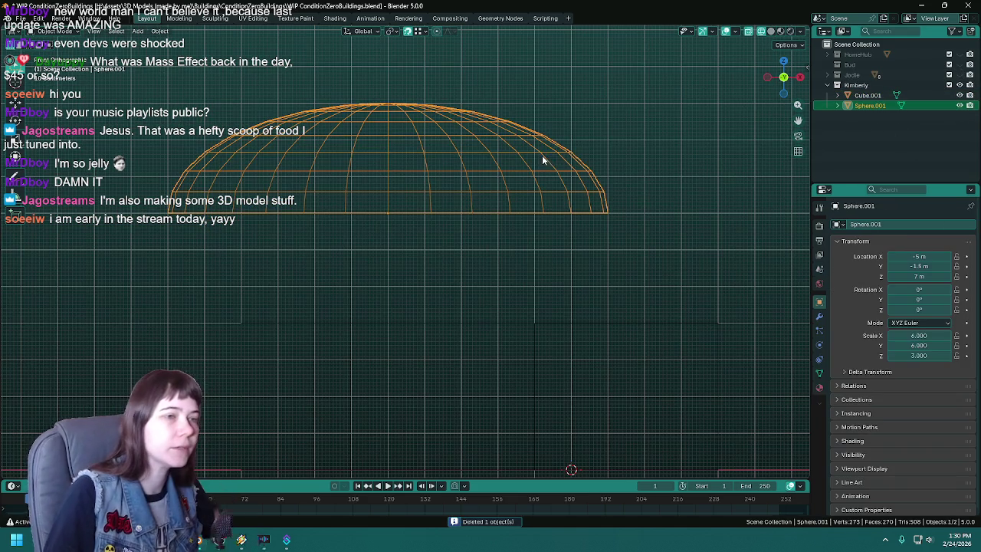
- Add a Mirror modifier to the dome on the Z axis
left_click(820, 316)
left_click(858, 228)
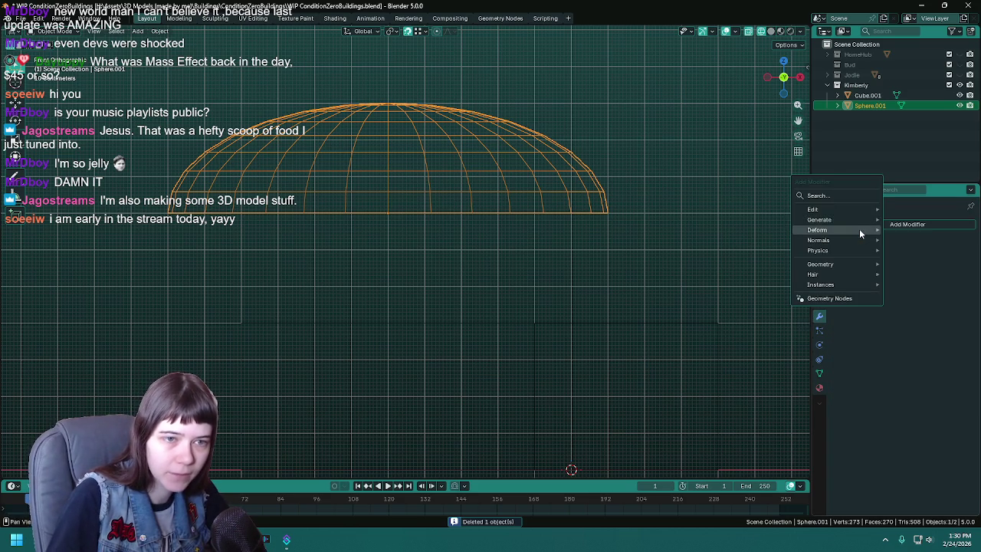
left_click(911, 331)
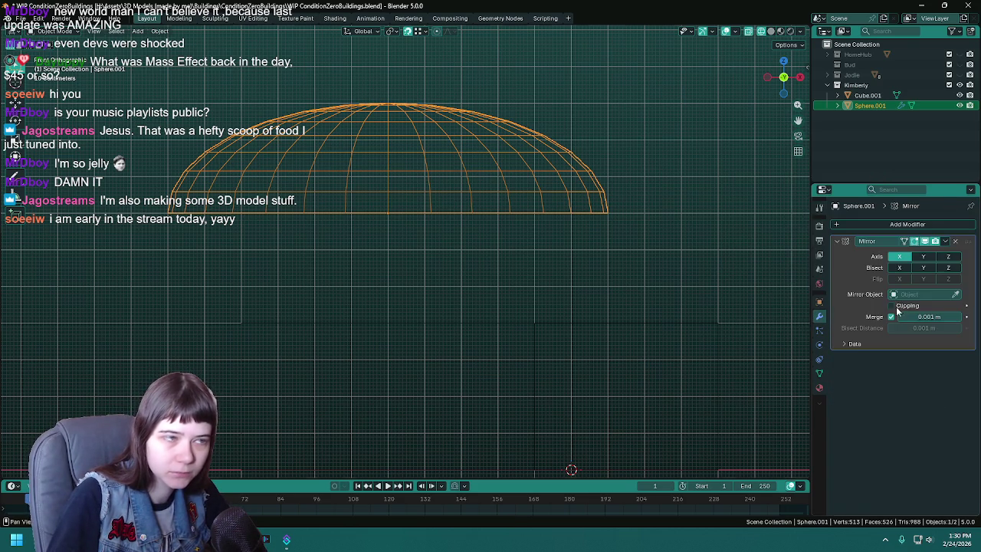
scroll(764, 279, "down", 2)
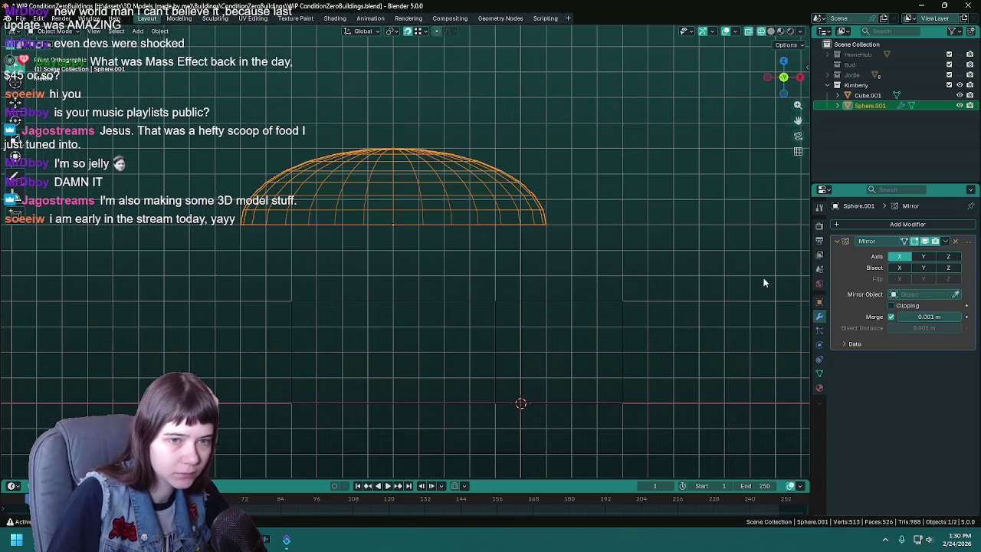
left_click(949, 257)
- Move all the dome geometry vertically in Edit Mode and save
key("Tab")
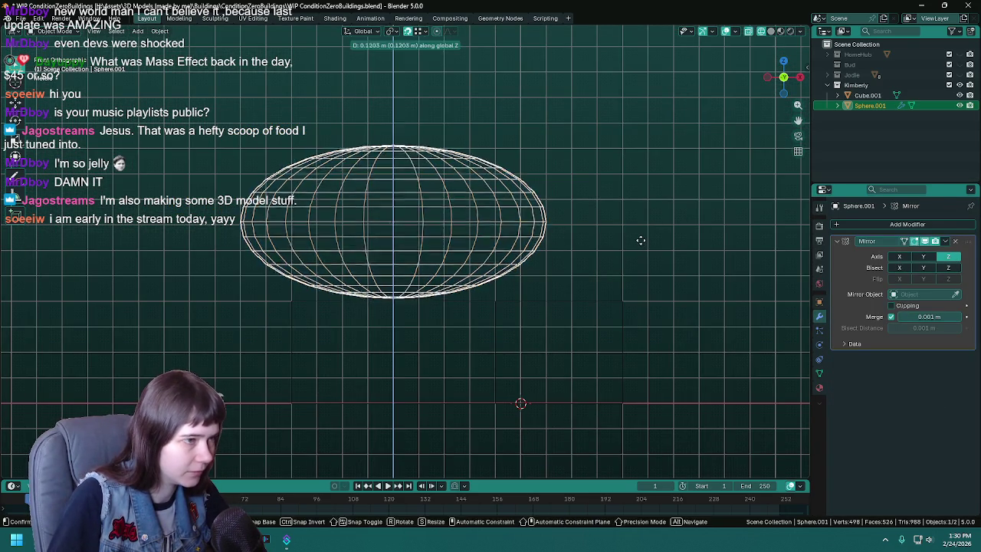
key("a")
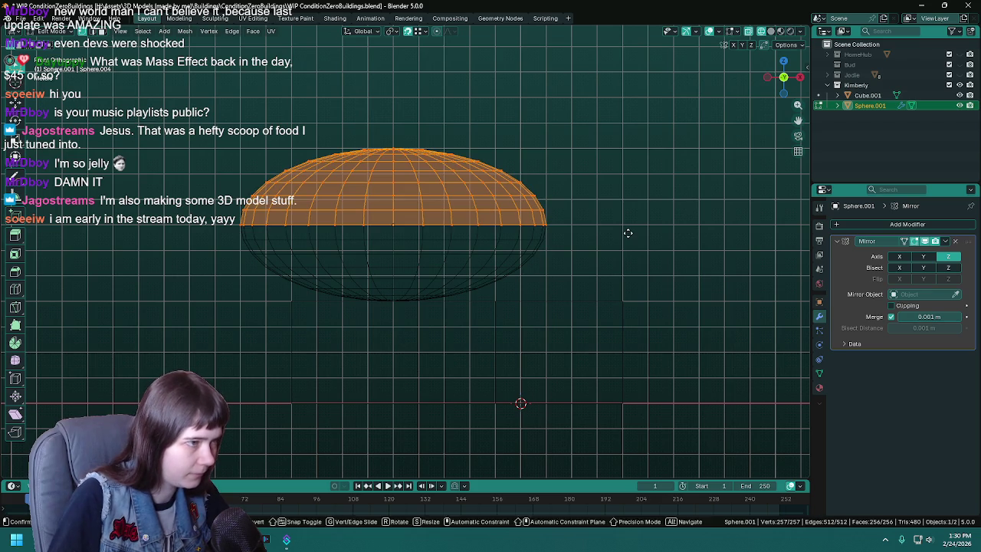
key("g")
key("z")
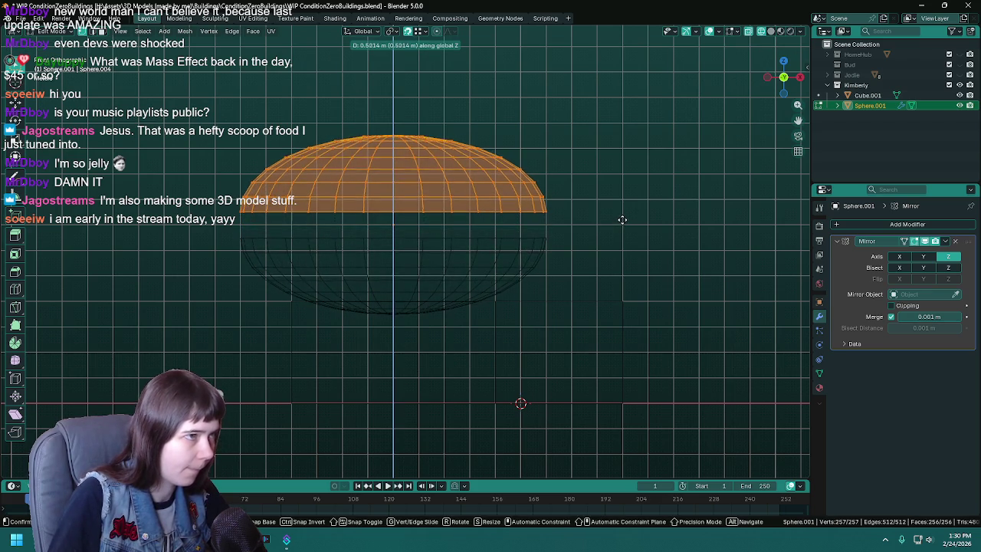
type("-")
key("BackSpace")
key("Return")
key("ctrl+s")
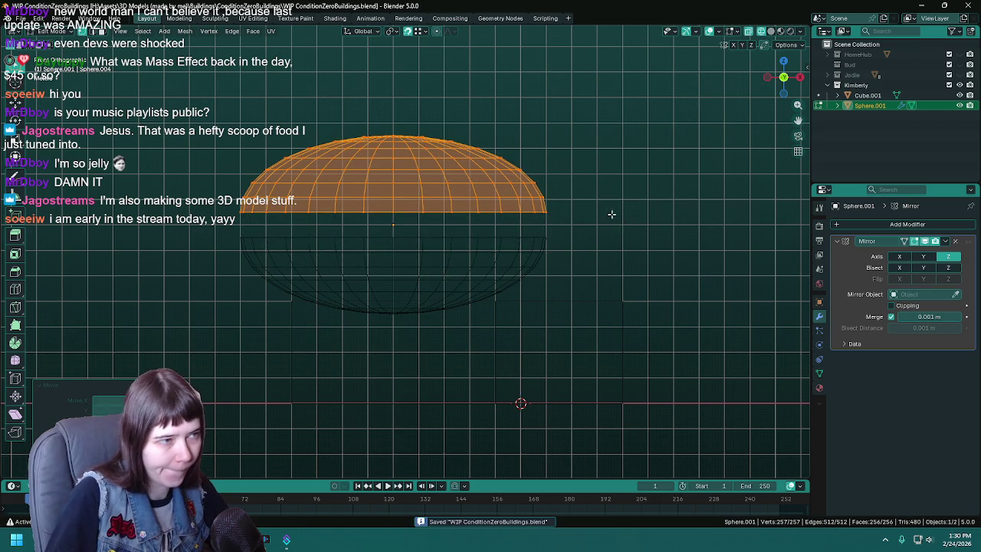
key("s")
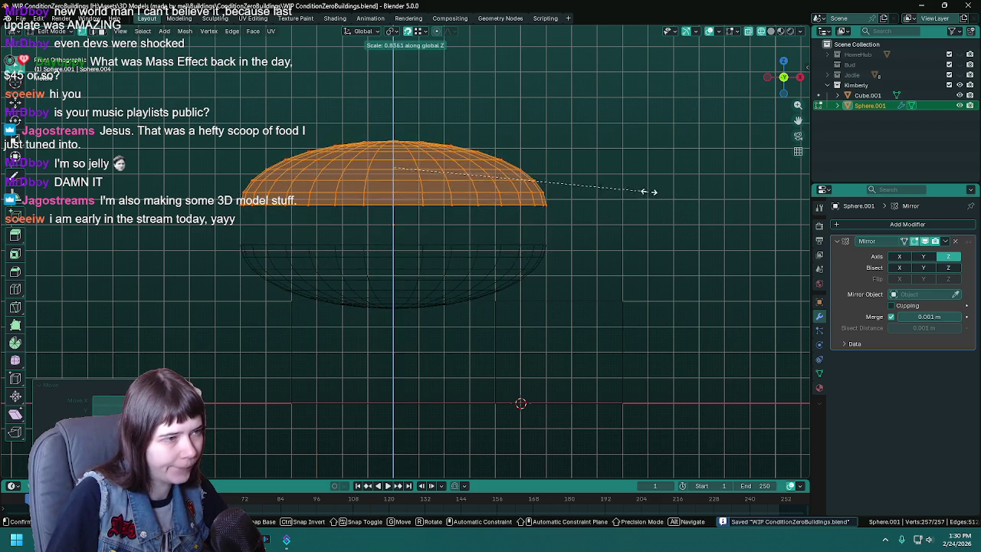
key("Escape")
key("ctrl+Tab")
key("Tab")
- Enable mirror clipping and move the bottom edge loop along Z to close the seam
mouse_move(529, 180)
middle_mouse_down()
mouse_move(546, 170)
mouse_move(560, 201)
middle_mouse_up()
scroll(559, 201, "up", 2)
key("Tab")
key("shift+z")
middle_click_drag(637, 213, 429, 215)
left_click(405, 215, "alt")
left_click(890, 305)
key("g")
key("z")
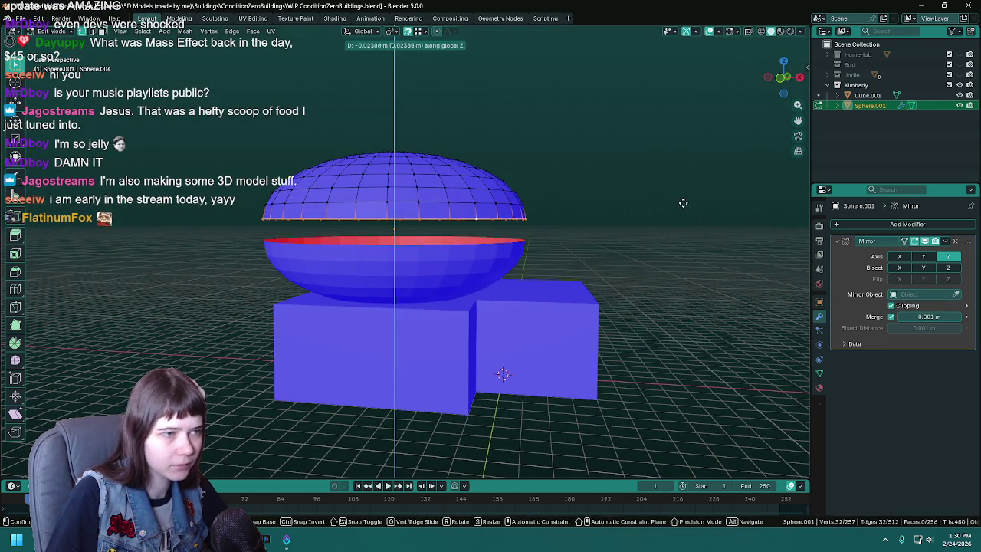
left_click(676, 220)
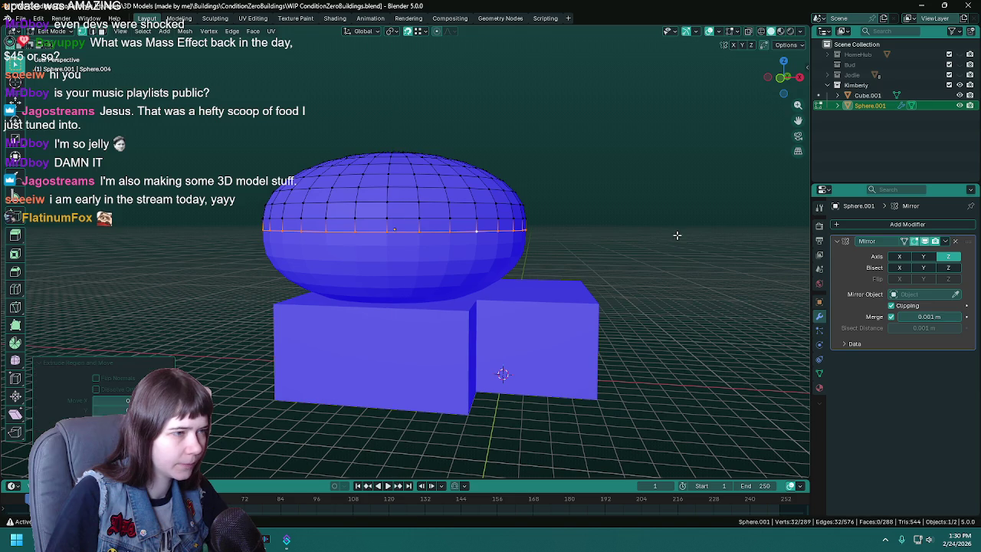
key("Tab")
- Save, then inspect the closed puck from higher angles in Edit Mode
mouse_move(669, 262)
middle_mouse_down()
mouse_move(624, 263)
mouse_move(706, 288)
middle_mouse_up()
key("ctrl+s")
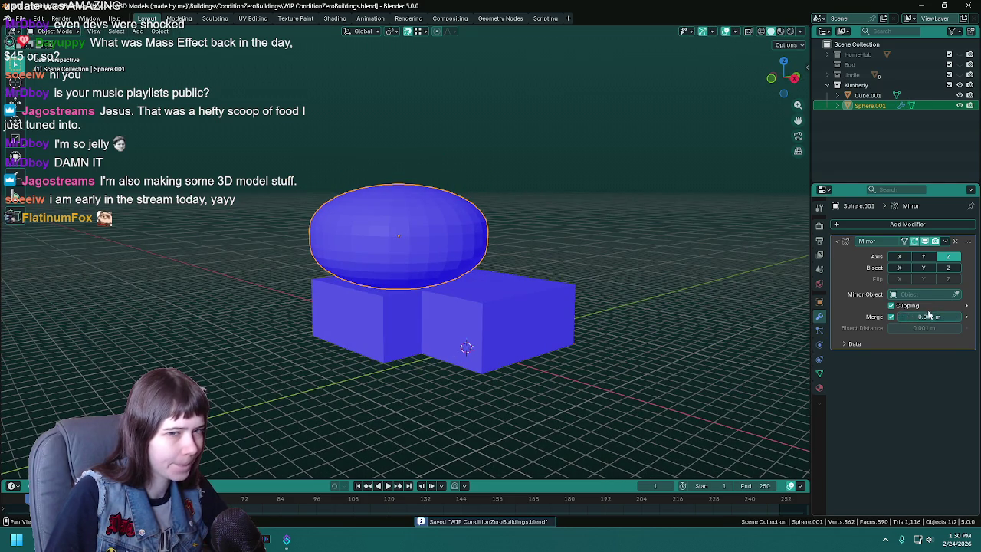
mouse_move(582, 253)
middle_mouse_down()
mouse_move(611, 253)
mouse_move(486, 202)
middle_mouse_up()
key("Tab")
scroll(612, 254, "up", 2)
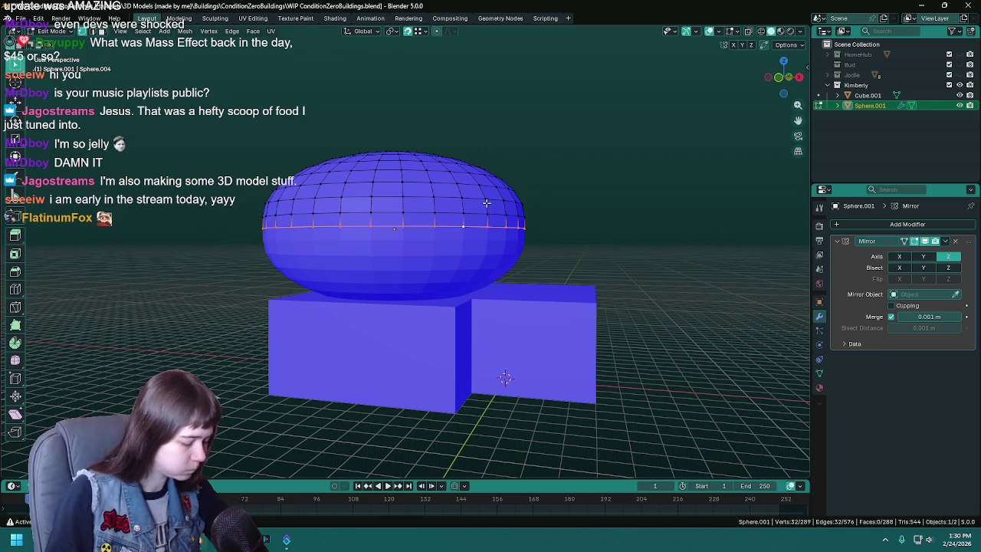
mouse_move(486, 202)
middle_mouse_down()
mouse_move(459, 255)
mouse_move(485, 241)
middle_mouse_up()
- Snap the 3D cursor to the dome's centre and set it as the transform pivot
key("ctrl+s")
key("ctrl+i")
key("KP_1")
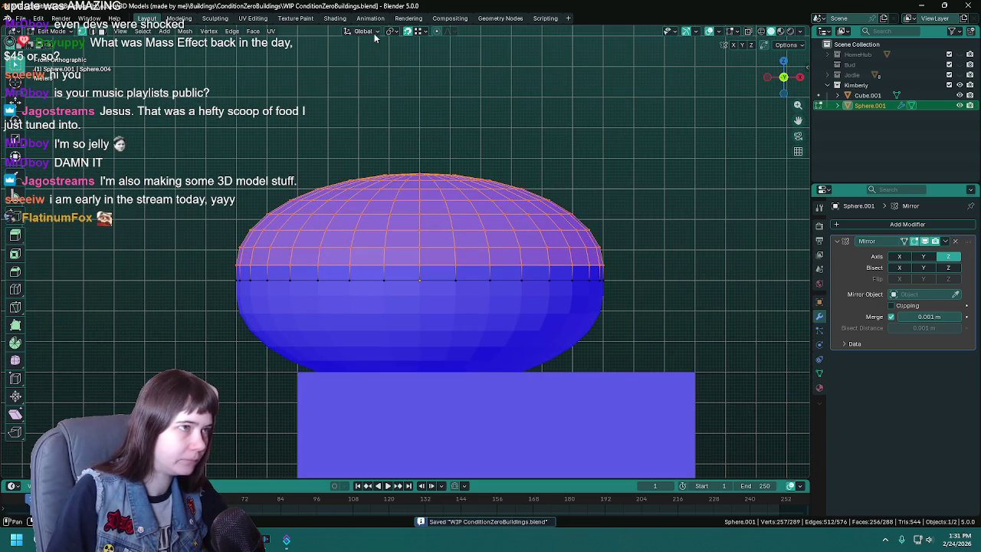
key("Tab")
left_click(159, 31)
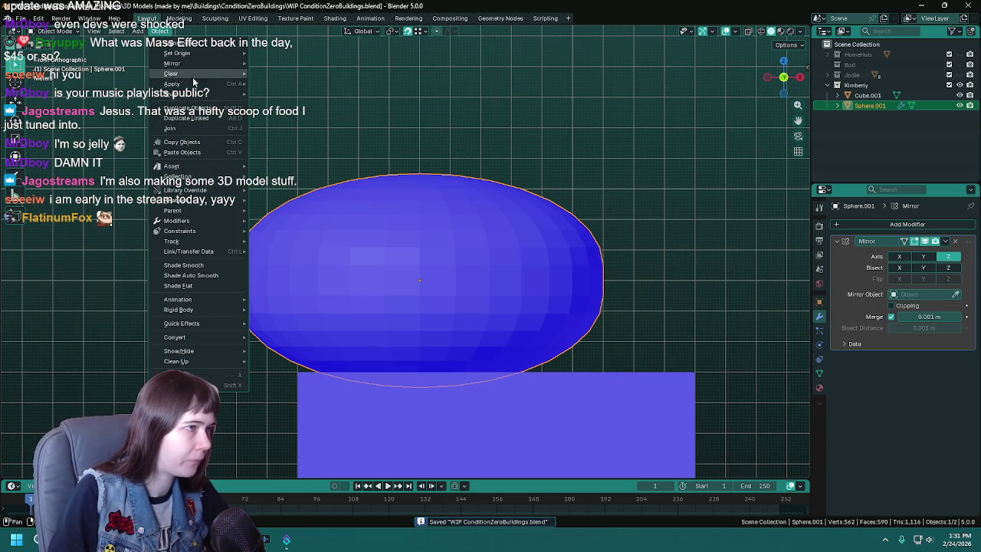
mouse_move(184, 94)
left_click(291, 138)
key("ctrl+s")
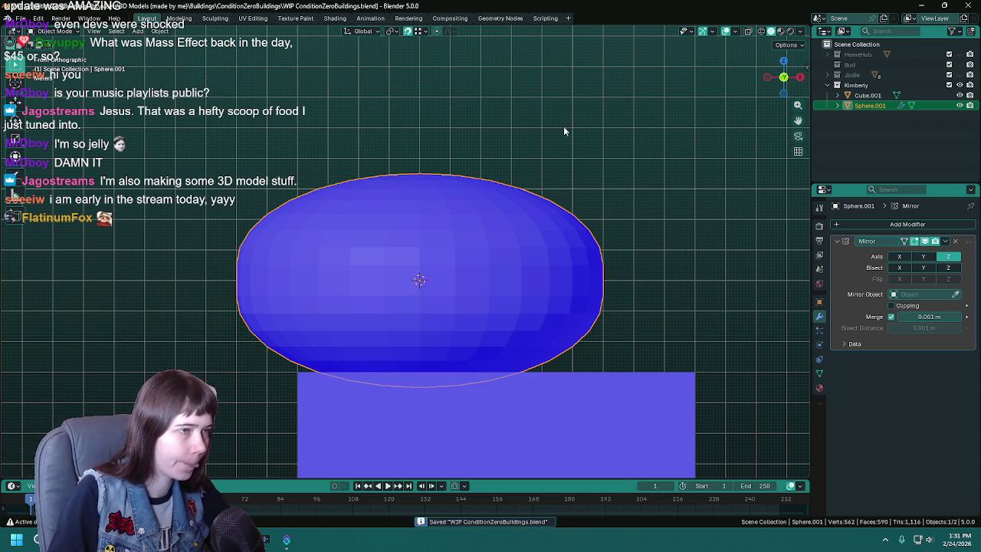
left_click(388, 34)
- Try horizontal and vertical scaling on the dome's top, cancel both, and hide overlays
key("Tab")
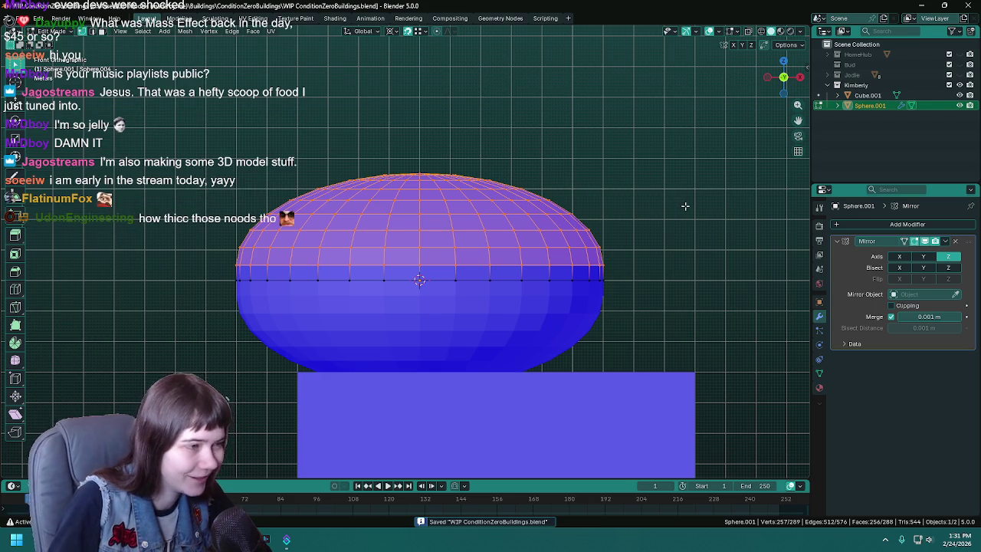
scroll(680, 205, "down", 1)
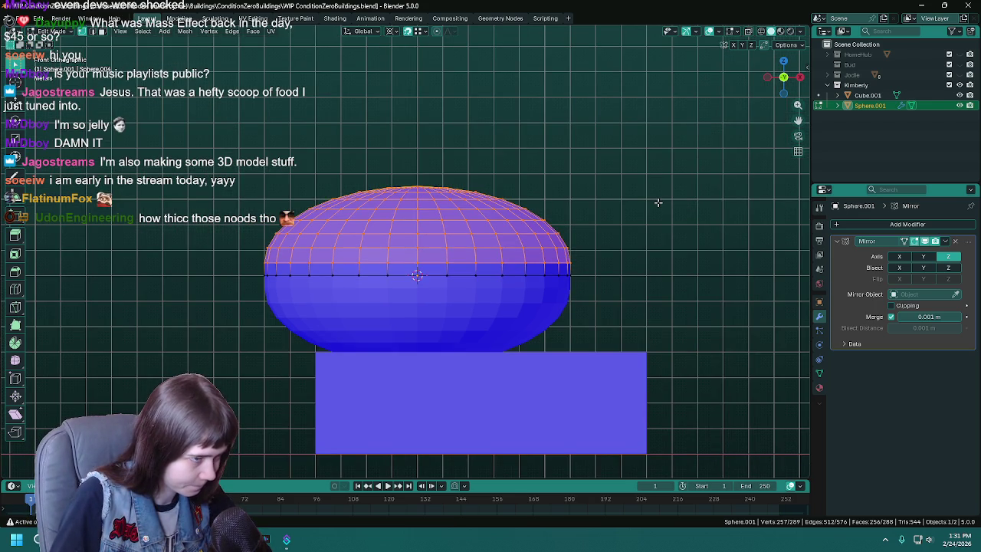
key("ctrl+KP_Subtract")
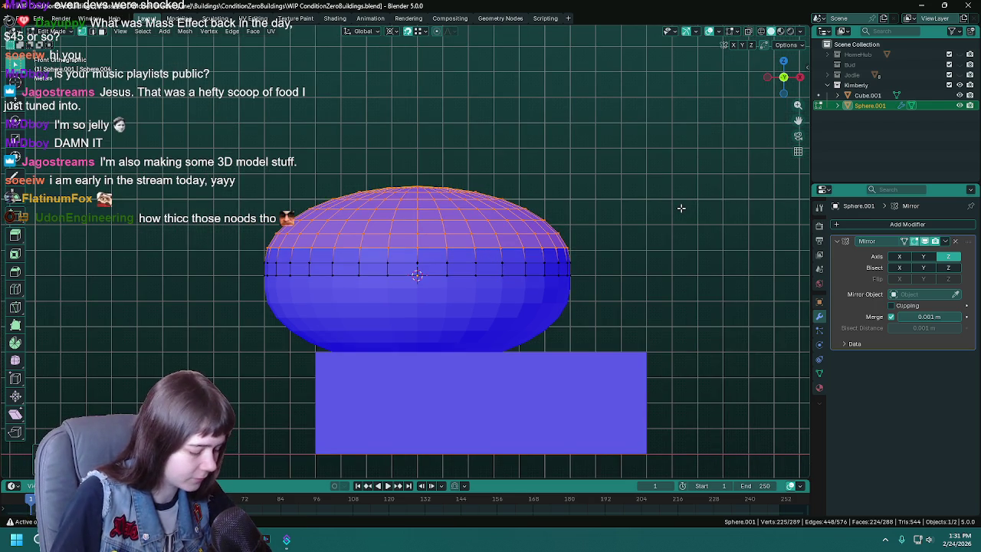
key("s")
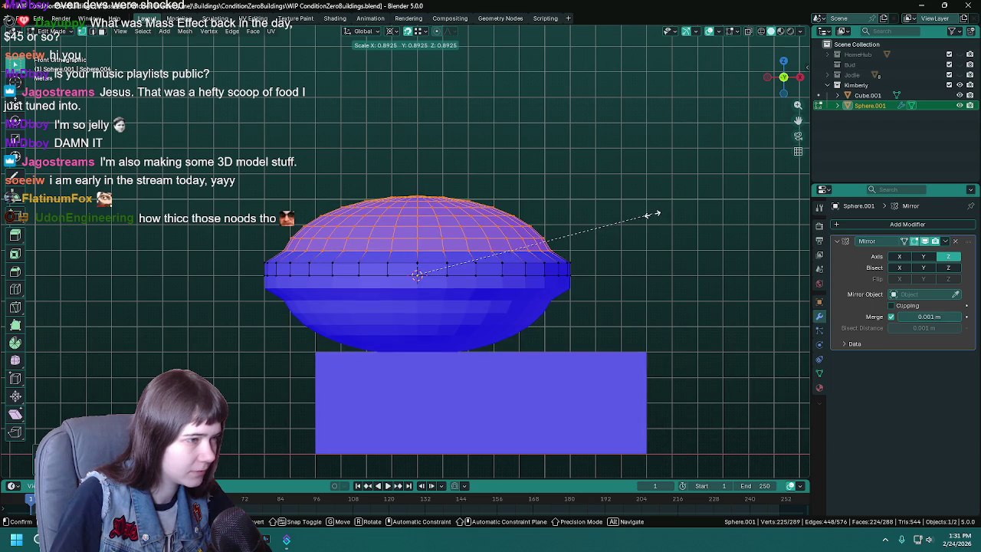
key("shift+z")
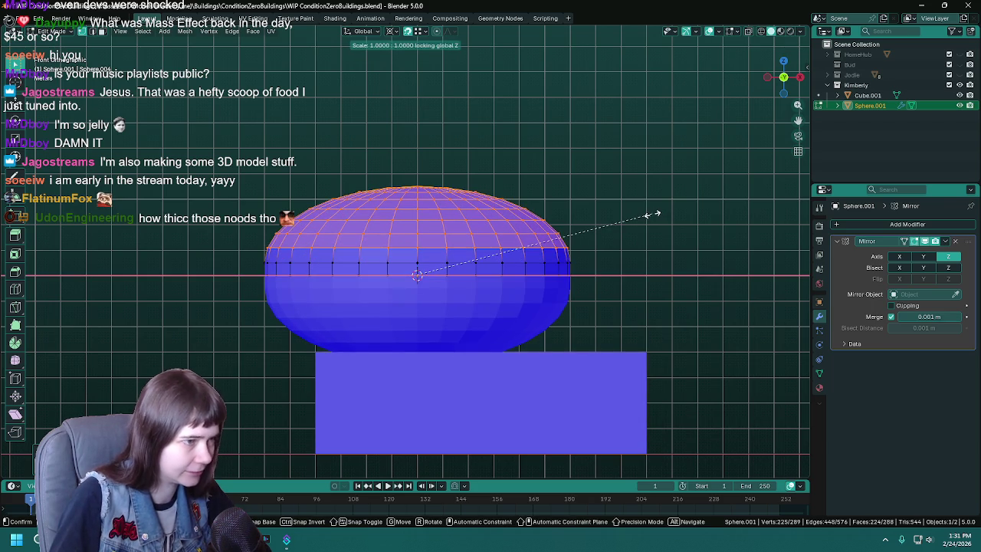
right_click(625, 219)
key("s")
key("z")
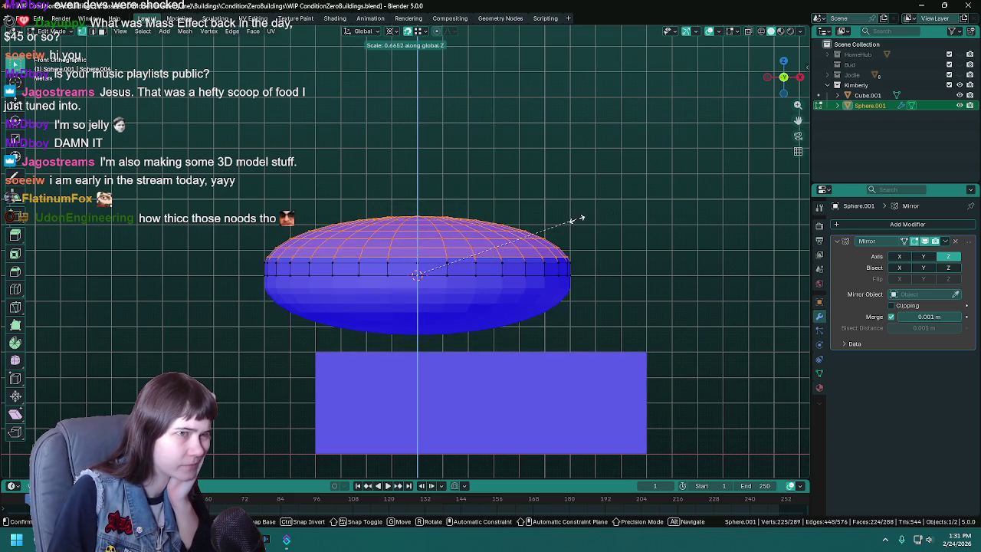
key("Escape")
left_click(709, 31)
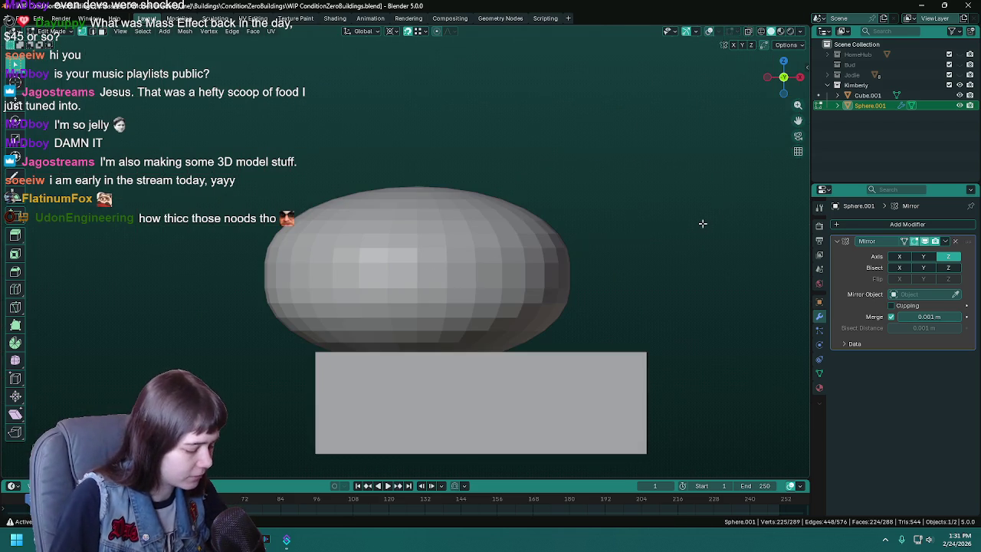
- Flatten the dome along Z, then restore solid shading and overlays
key("s")
key("z")
key("z")
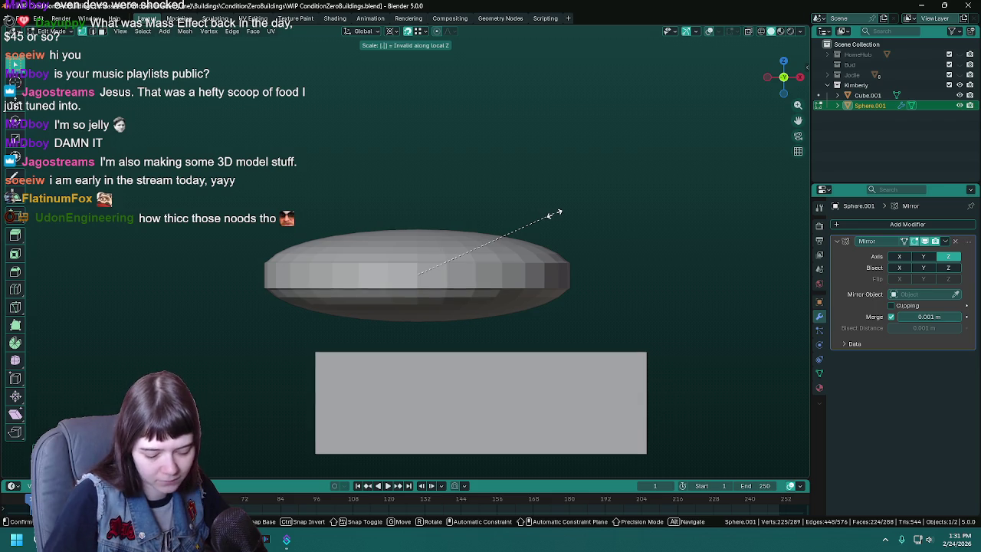
left_click(554, 213)
key("z")
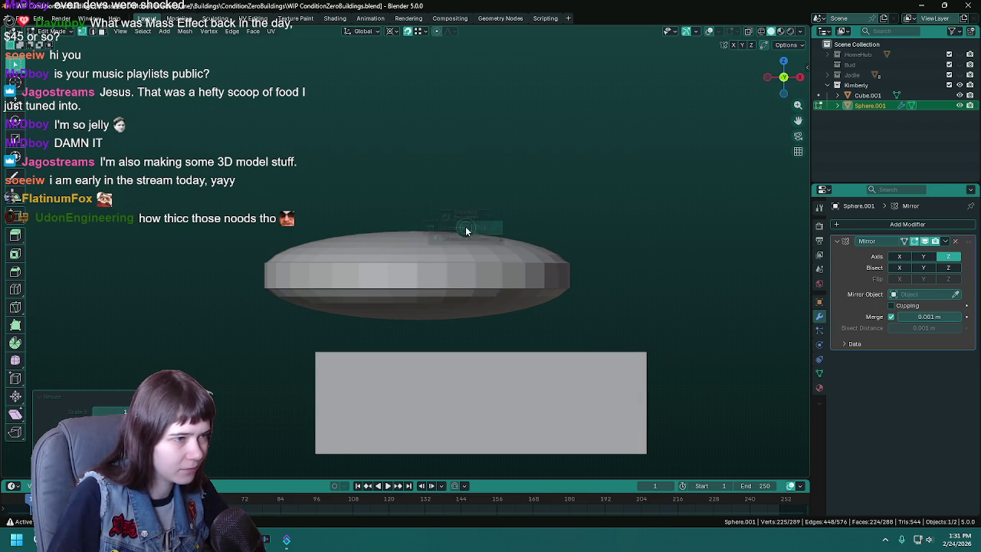
key("z")
key("z")
left_click(675, 169)
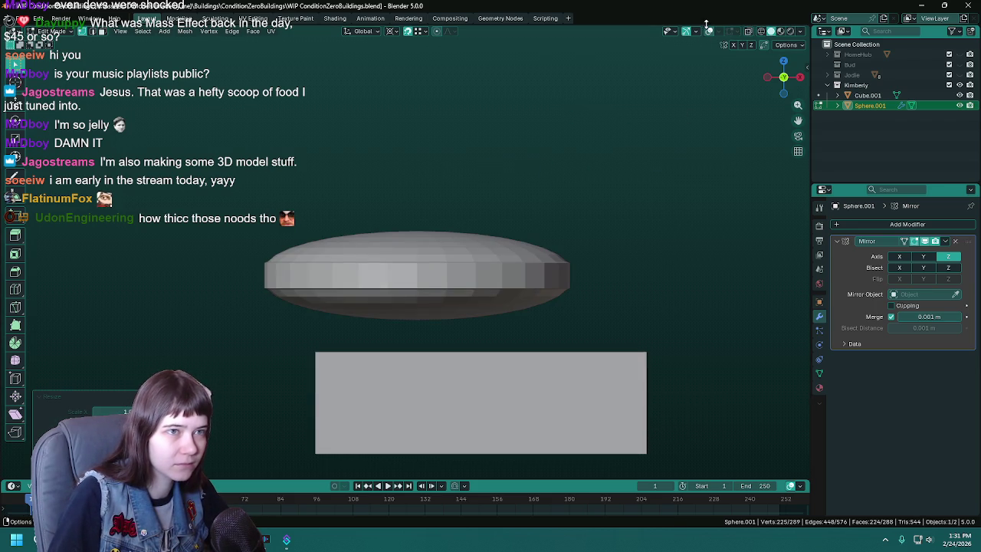
key("shift+alt+z")
- From front view, raise the top vertices and add the middle ring to the selection in X-ray
key("KP_1")
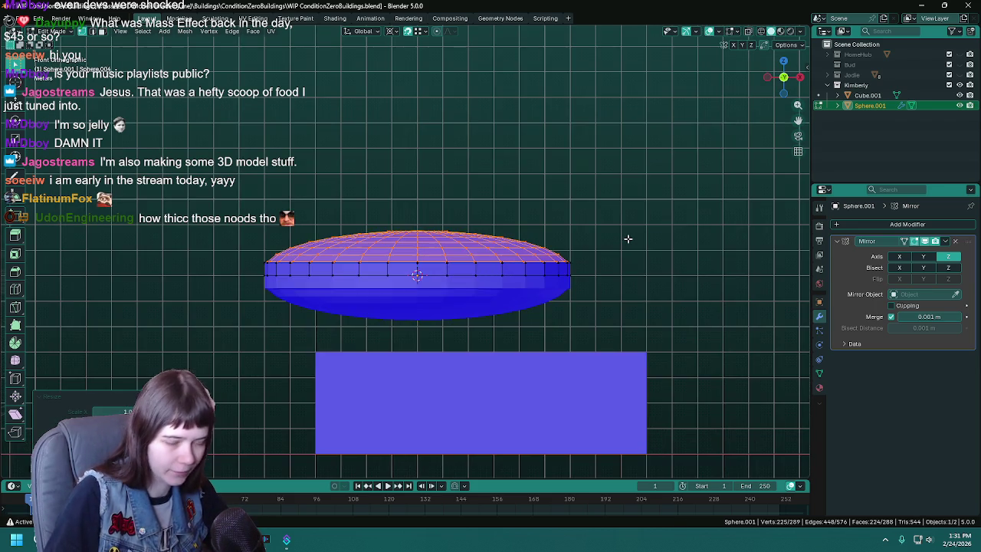
key("g")
key("z")
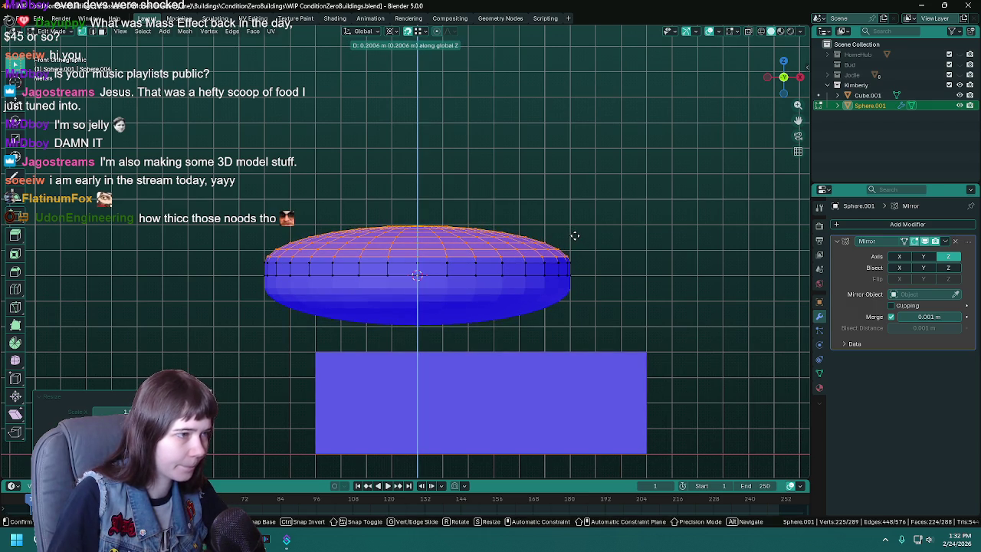
left_click(575, 235)
key("z")
left_click(335, 234)
left_click_drag(193, 187, 605, 273)
key("z")
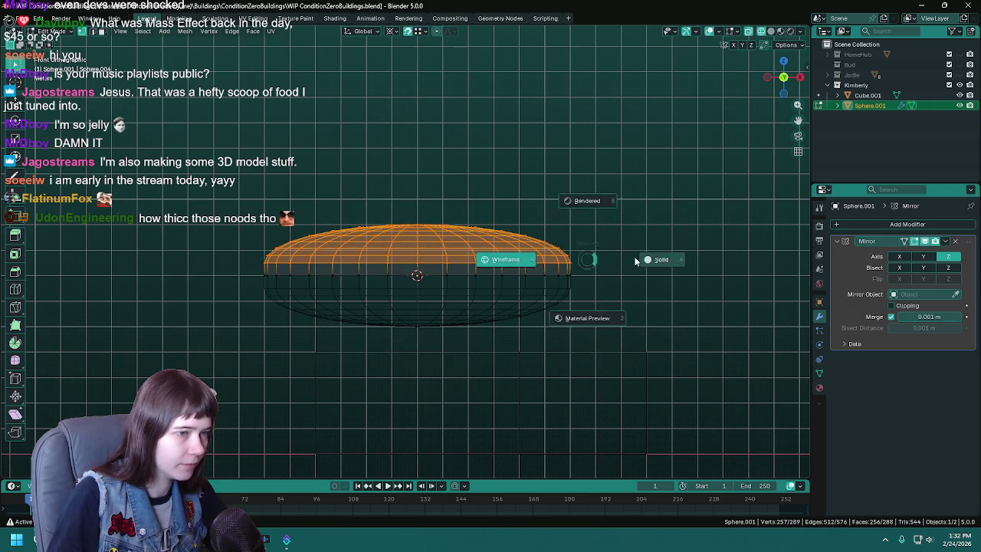
left_click(659, 263)
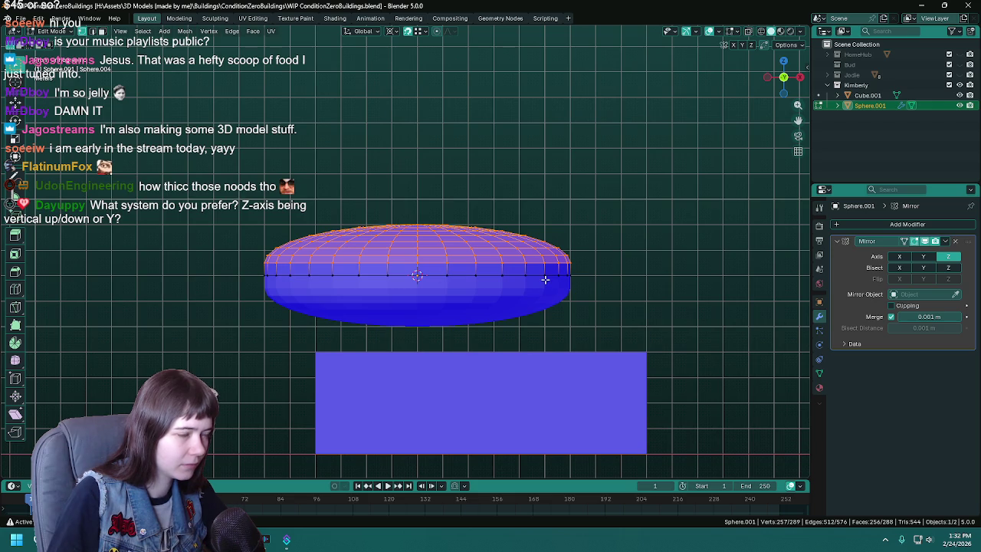
scroll(684, 279, "down", 1)
key("ctrl+s")
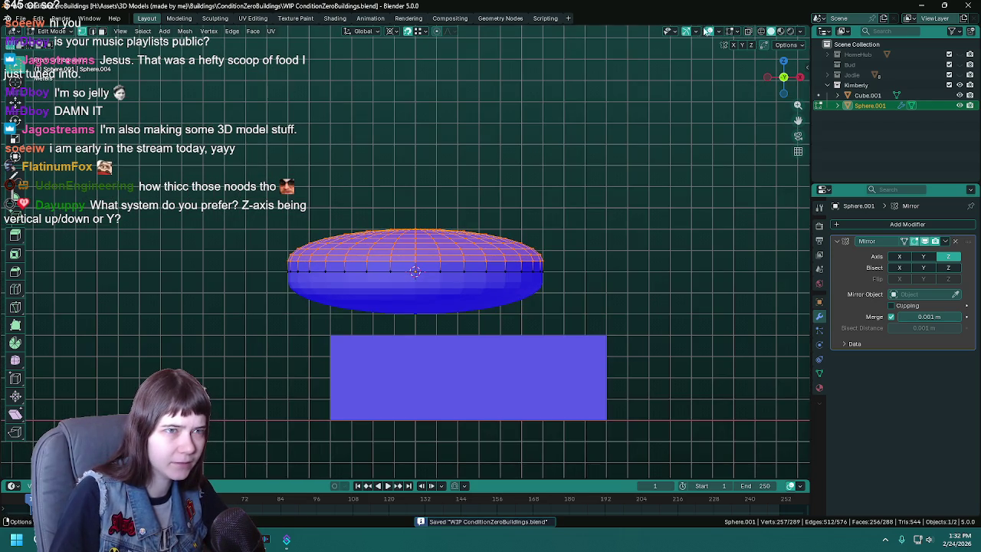
- Extrude the middle ring upward along Z into straight walls and save
key("shift+alt+z")
key("e")
key("z")
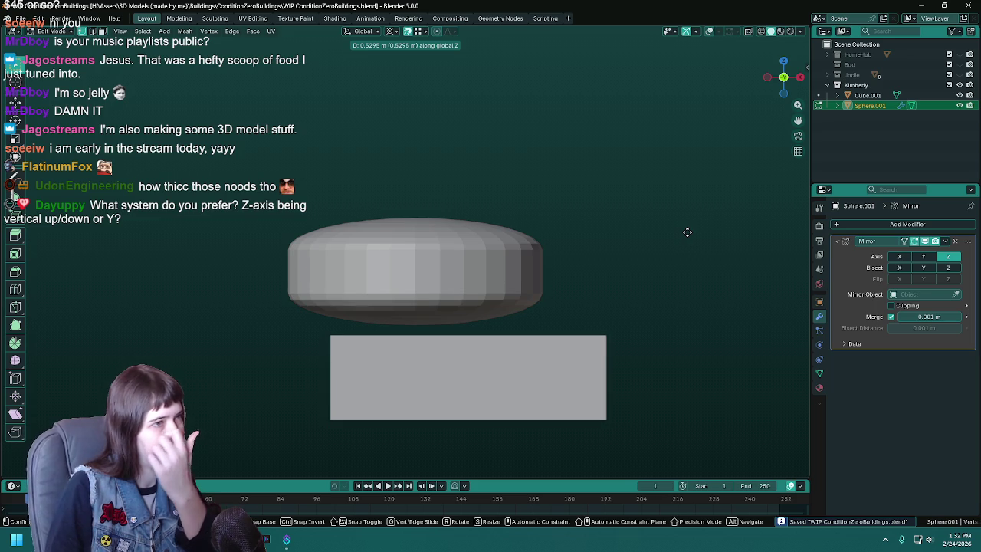
key("Return")
key("Tab")
middle_click_drag(692, 230, 598, 295)
key("ctrl+s")
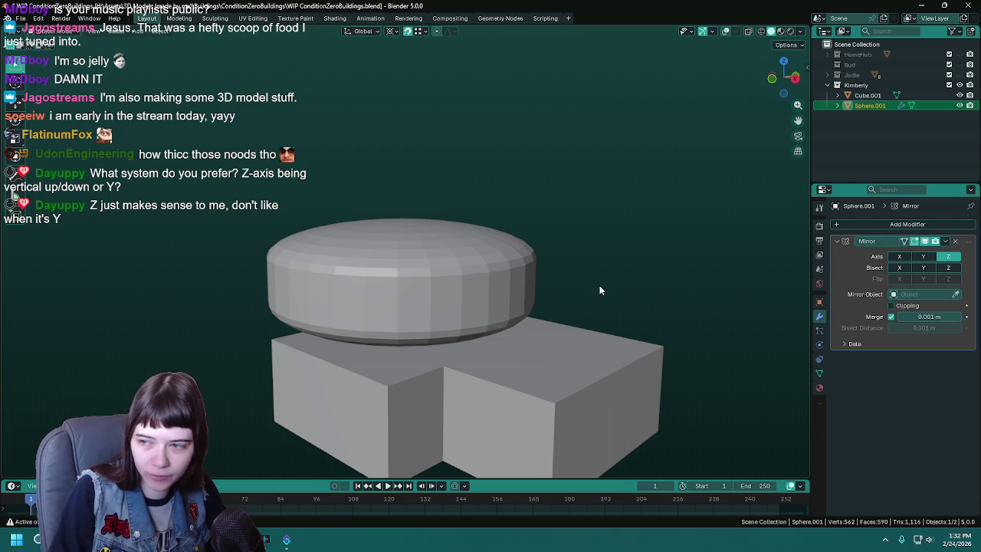
- Orbit to a more frontal view of the puck above the L-shaped block
mouse_move(531, 265)
middle_mouse_down()
mouse_move(496, 269)
mouse_move(537, 259)
middle_mouse_up()
- In front view, put the puck in Edit Mode and compare wireframe and solid shading
key("ctrl+s")
key("KP_1")
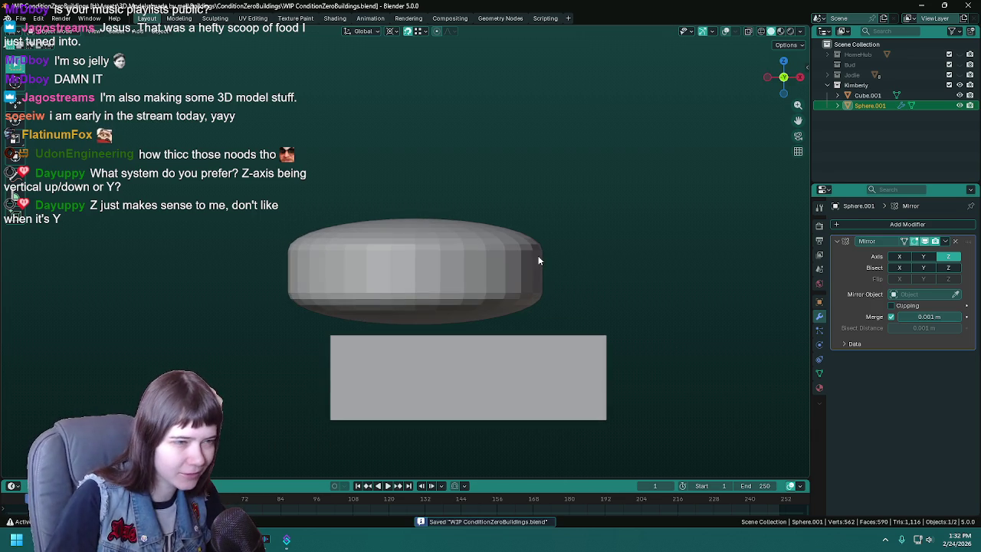
key("Tab")
key("z")
left_click(481, 259)
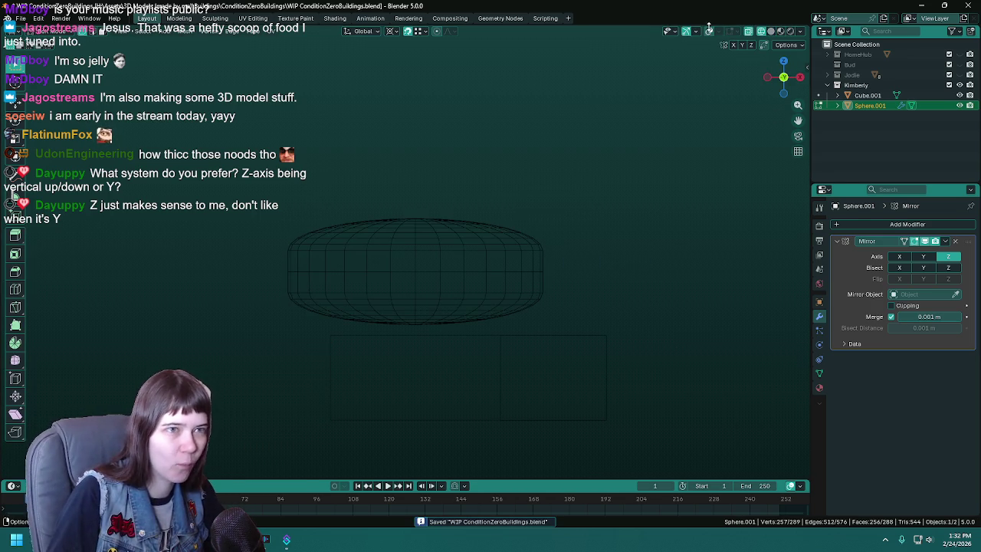
key("z")
left_click(644, 203)
key("z")
left_click(583, 201)
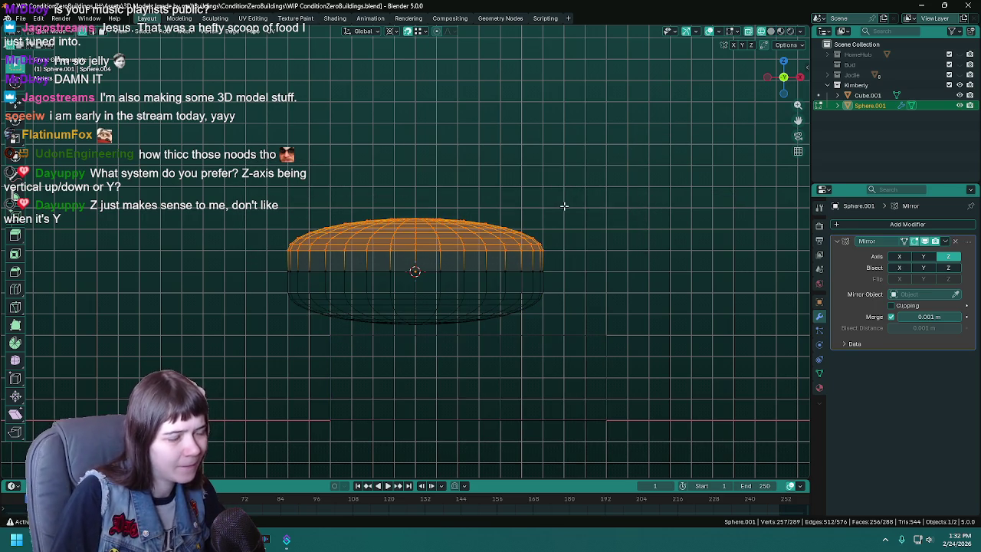
key("z")
left_click(674, 204)
key("ctrl+s")
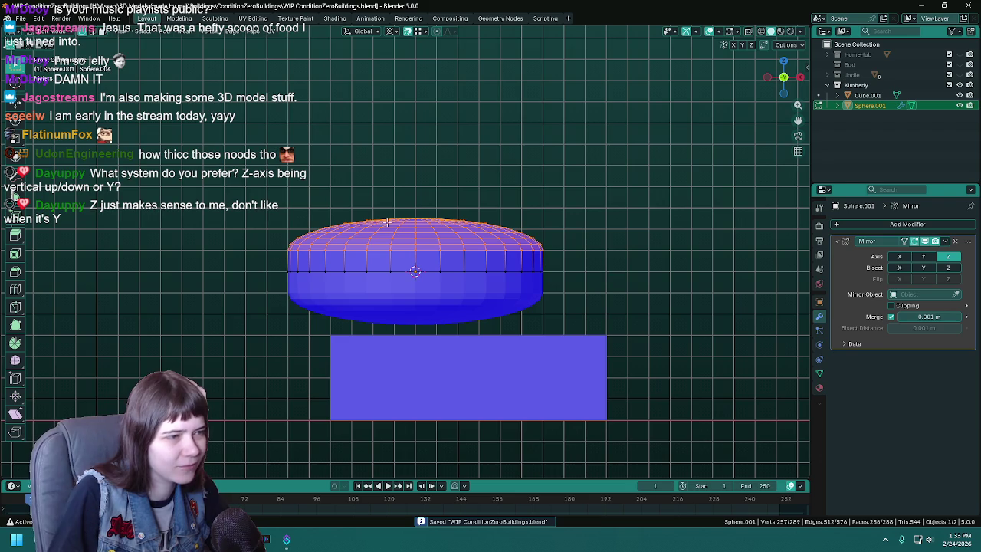
- Deselect the middle edge loop so only the puck's top half stays selected
scroll(488, 236, "up", 2)
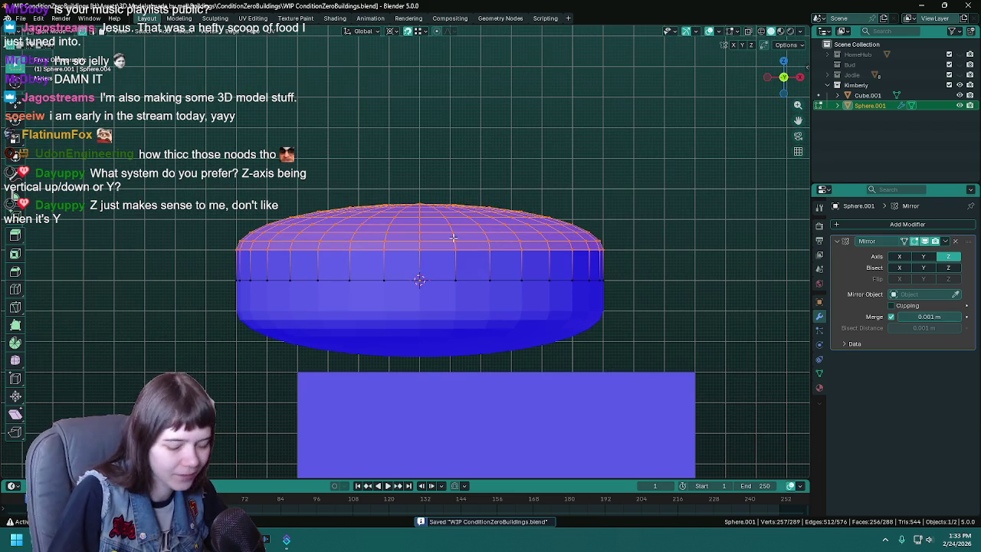
left_click(453, 238, "alt+shift")
scroll(669, 179, "down", 1)
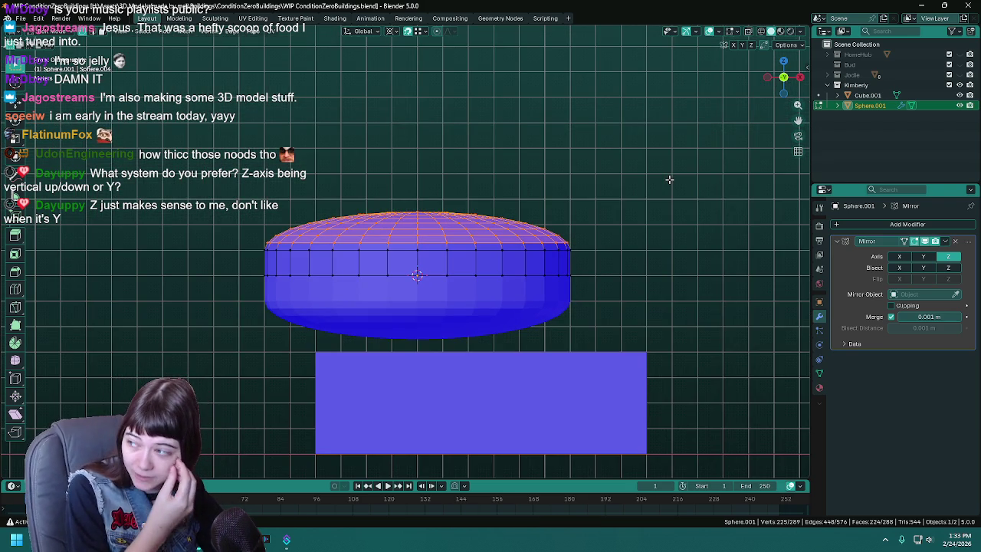
key("ctrl+s")
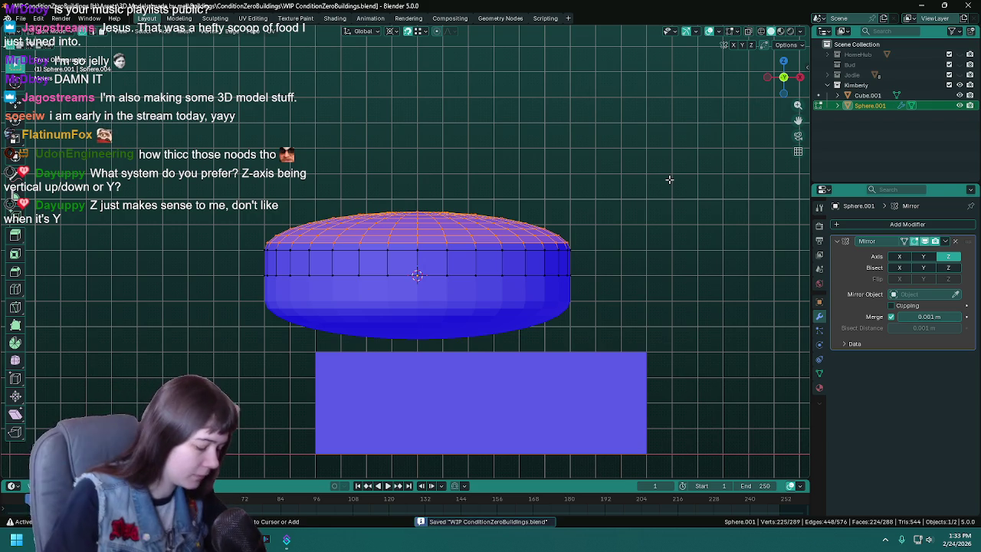
- With overlays hidden, scale the top half about 1.15× along Z for a taller rounded top
left_click(710, 36)
key("s")
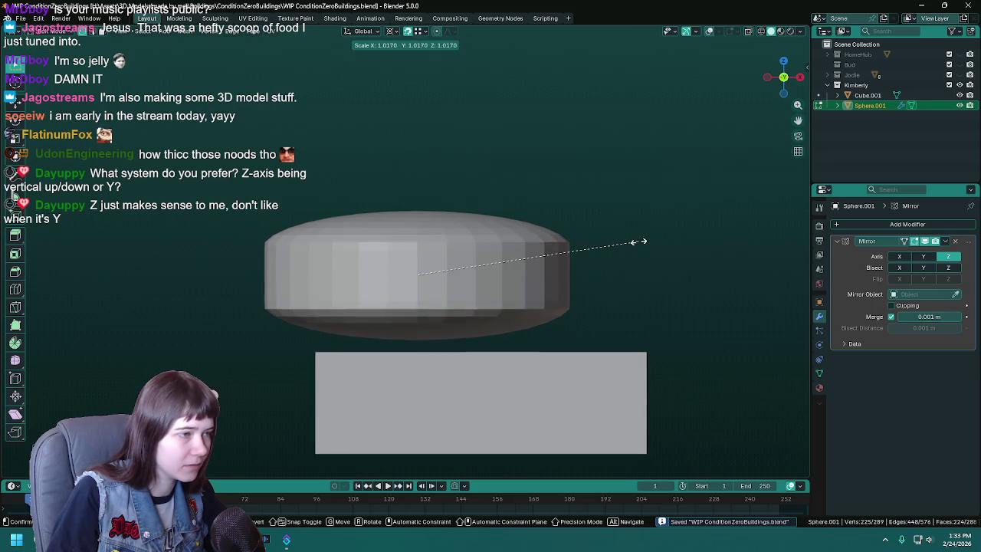
key("z")
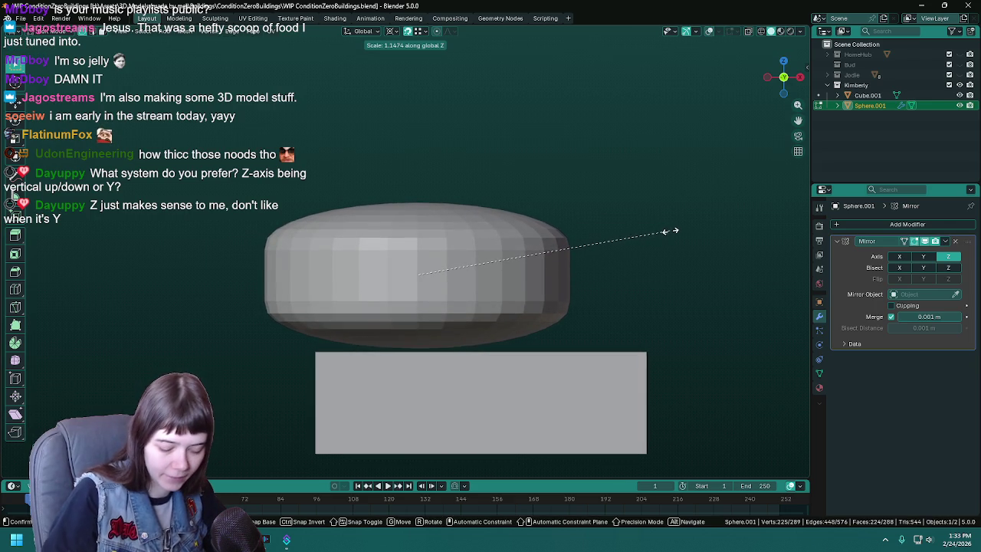
type("1.1")
left_click(671, 231)
key("ctrl+s")
- Orbit to check the taller puck above the block in wireframe, then solid shading
mouse_move(646, 234)
middle_mouse_down()
mouse_move(532, 274)
mouse_move(557, 271)
mouse_move(551, 259)
mouse_move(622, 248)
middle_mouse_up()
key("z")
left_click(522, 274)
key("z")
left_click(708, 282)
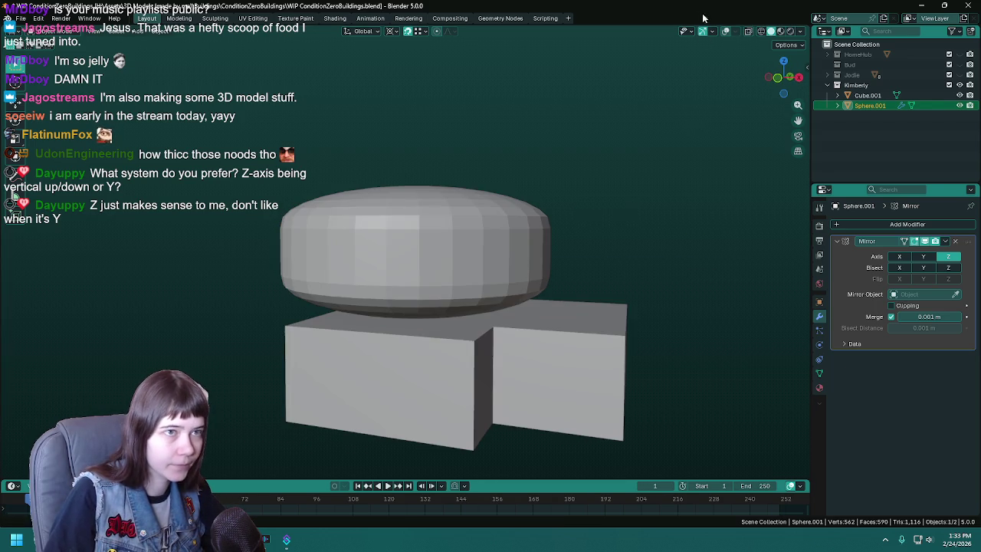
- Orbit around the dome and L-shaped block, selecting each in turn to inspect them
left_click(604, 199)
mouse_move(475, 282)
middle_mouse_down()
mouse_move(598, 262)
mouse_move(534, 278)
mouse_move(566, 274)
middle_mouse_up()
key("ctrl+s")
left_click(537, 316)
left_click(435, 277)
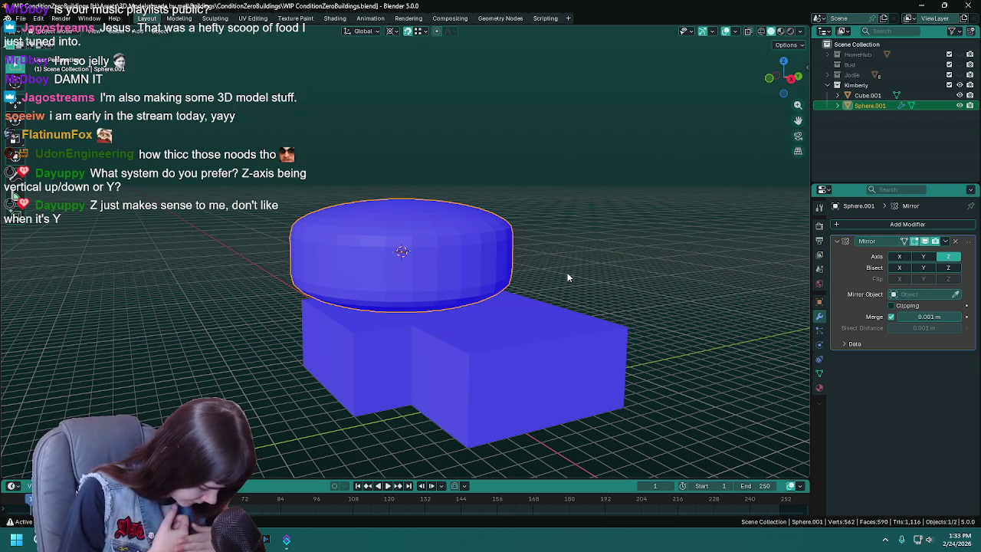
key("ctrl+s")
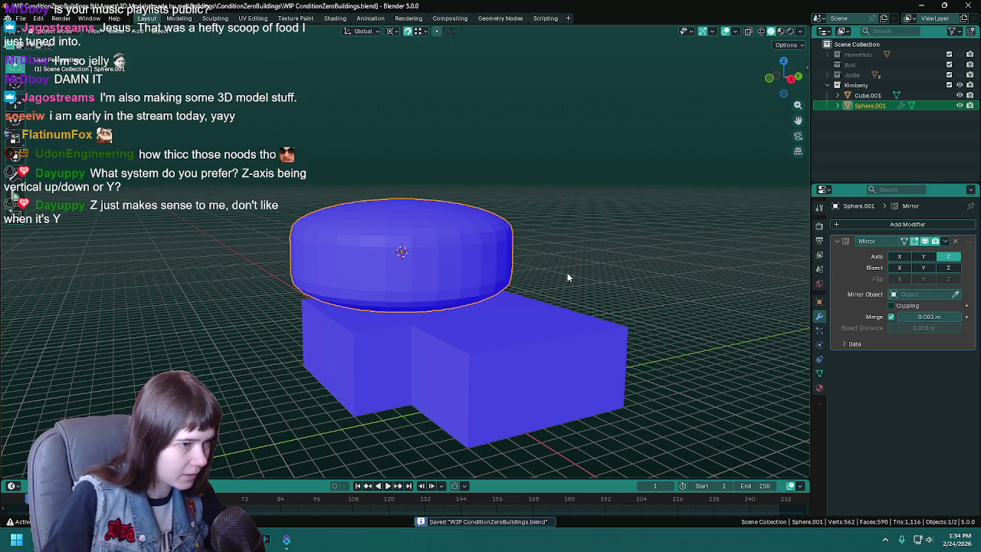
left_click(574, 302)
mouse_move(561, 282)
middle_mouse_down()
mouse_move(471, 237)
mouse_move(477, 253)
middle_mouse_up()
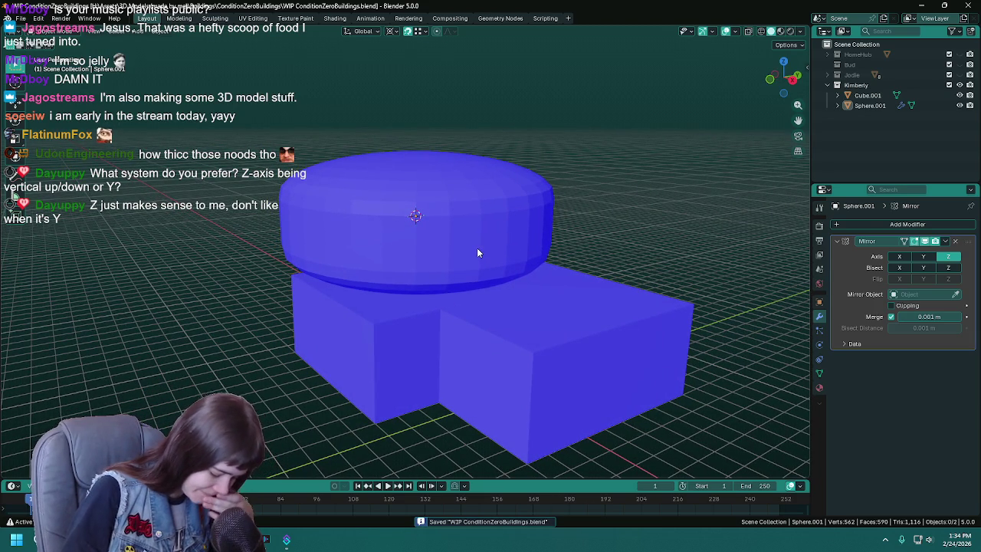
key("ctrl+s")
- Select the dome and lift it about 0.26 m along Z, leaving a gap above the block
mouse_move(488, 296)
middle_mouse_down()
mouse_move(534, 275)
mouse_move(574, 210)
middle_mouse_up()
left_click(571, 211)
left_click(625, 215)
middle_click_drag(629, 243, 619, 235)
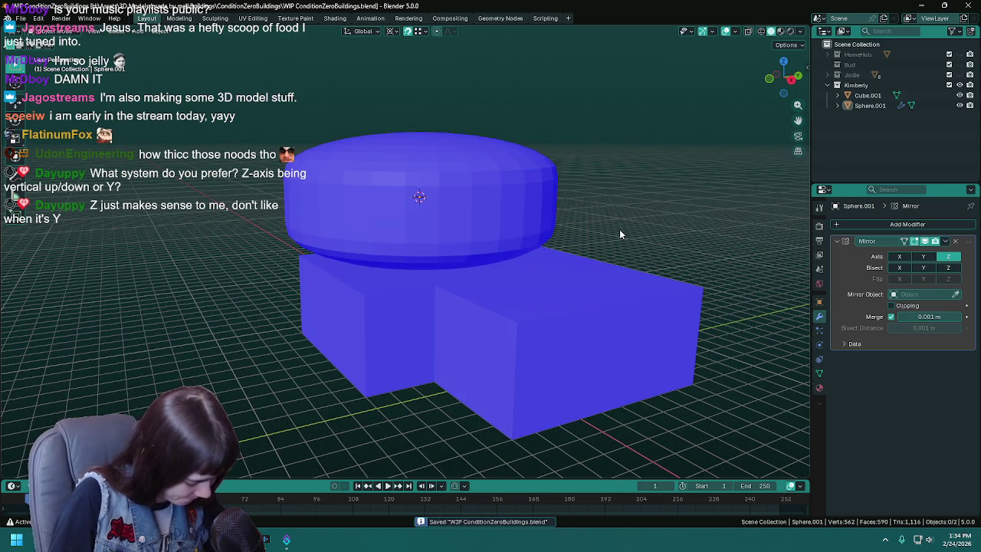
left_click(507, 213)
mouse_move(508, 213)
middle_mouse_down()
mouse_move(514, 237)
mouse_move(542, 228)
middle_mouse_up()
key("g")
key("z")
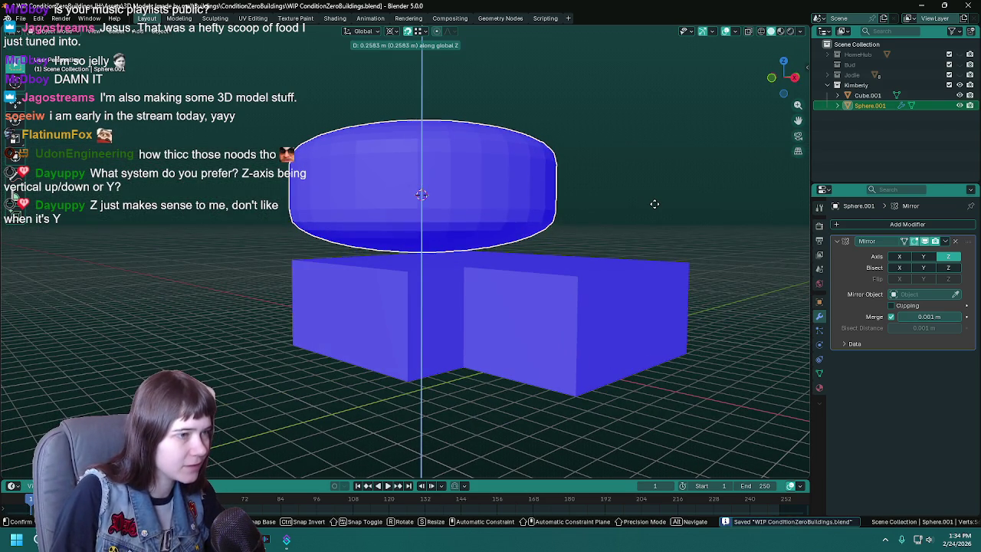
left_click(655, 202)
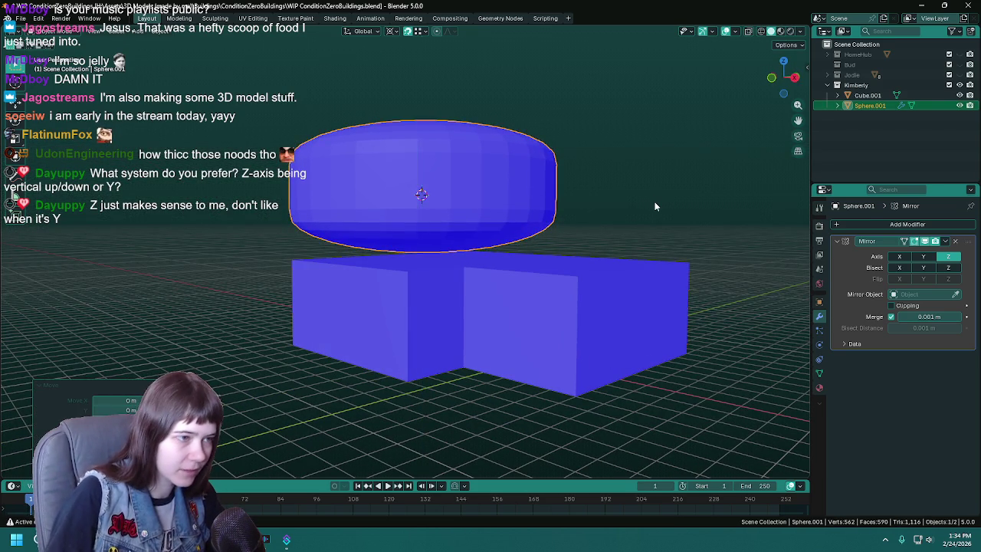